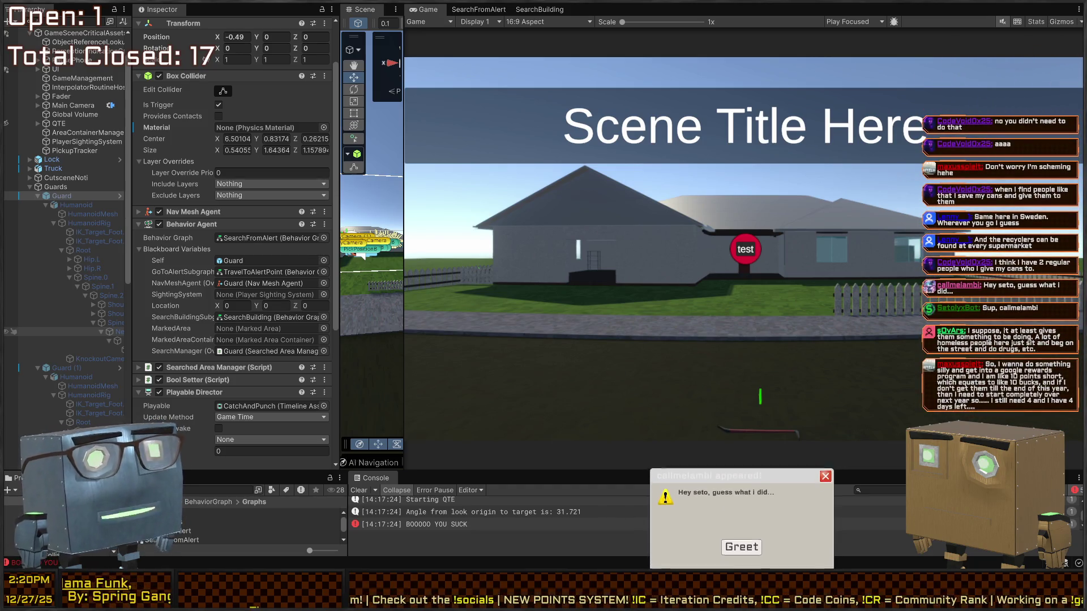
Close the viewer greeting popup with its Greet button.
left_click(741, 544)
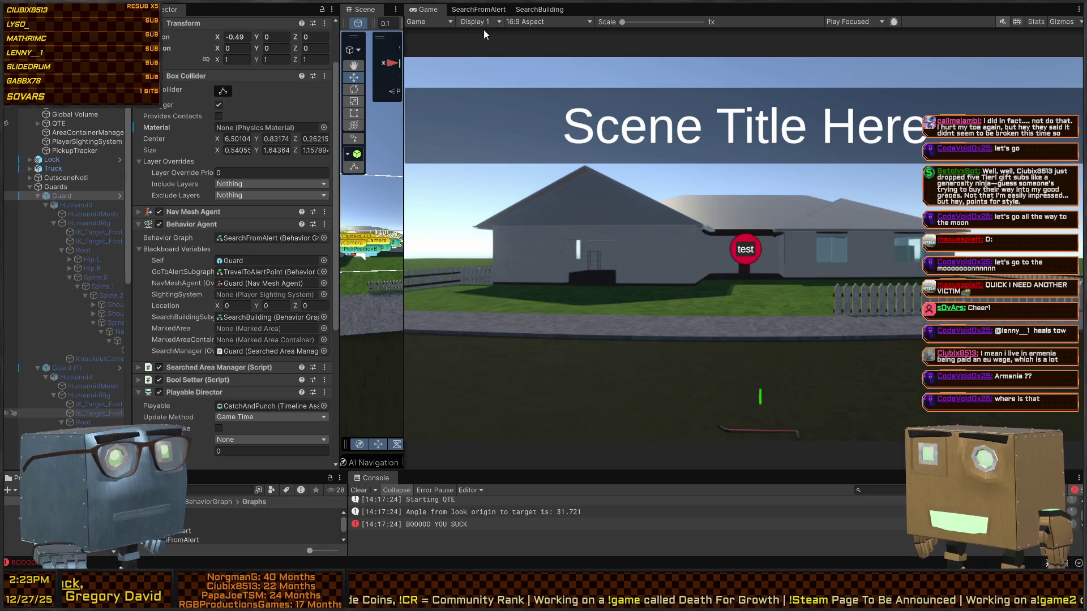
Open the SearchBuilding graph and show the SearchManager selects MarkedArea node's details.
left_click(478, 9)
left_click(541, 10)
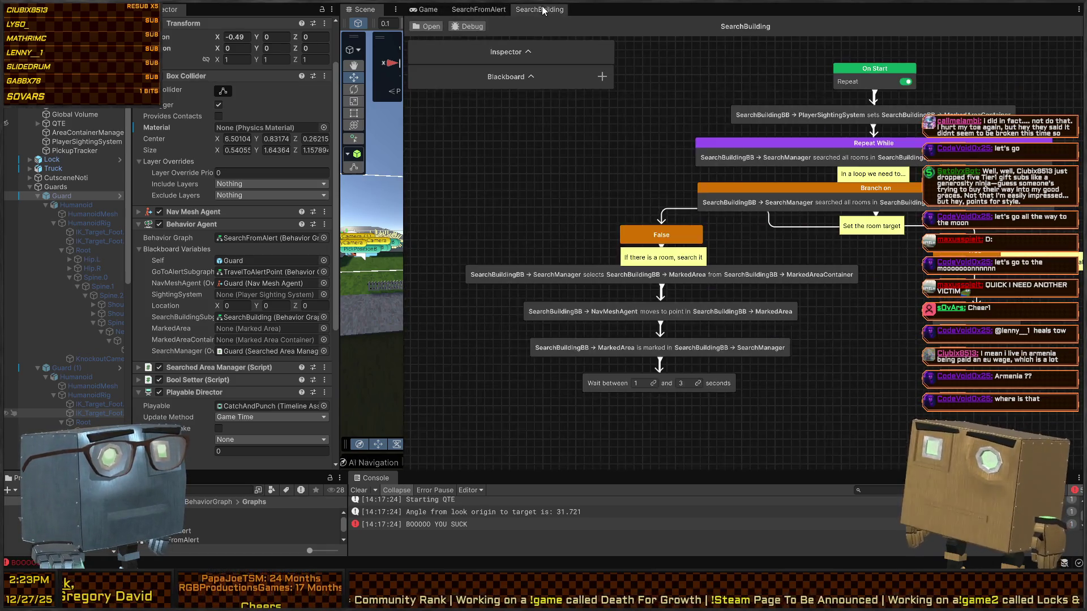
left_click(698, 296)
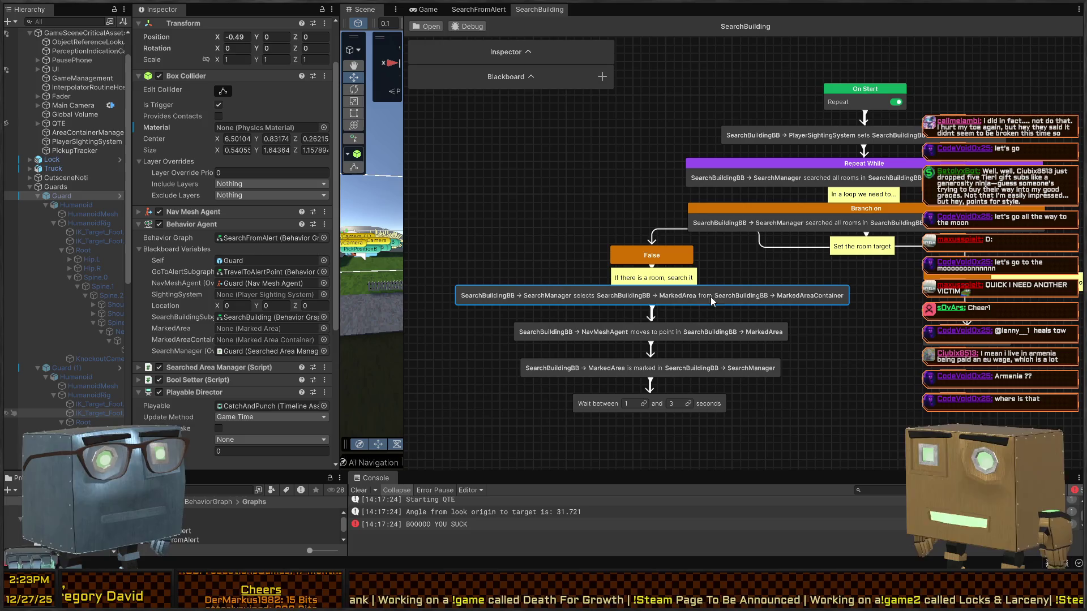
left_click(527, 52)
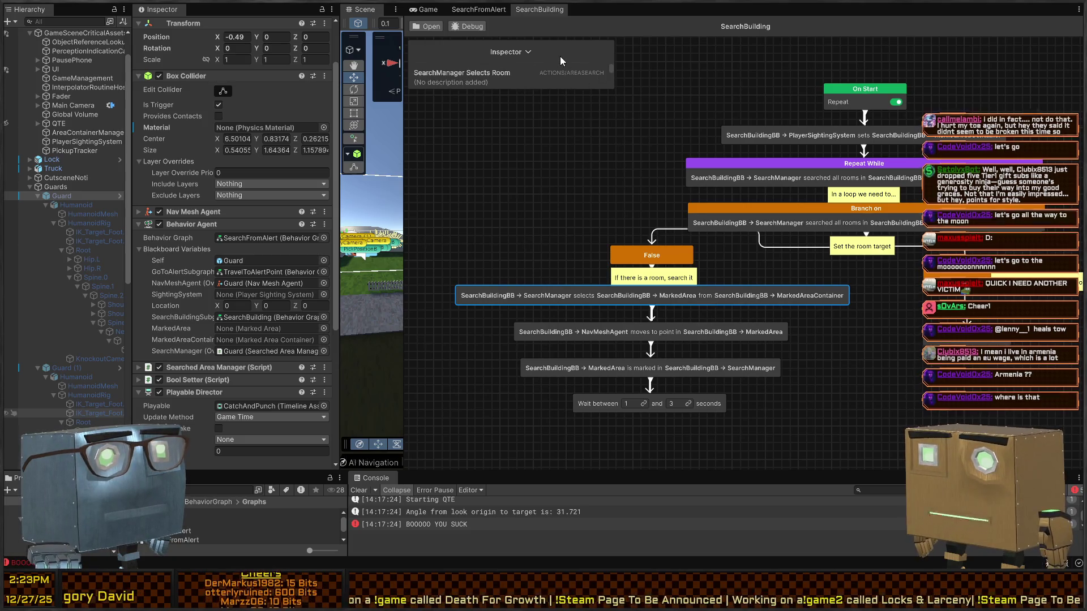
Enlarge the node details and SearchBuildingBB Blackboard, moving the Blackboard to the right.
left_click_drag(559, 56, 587, 120)
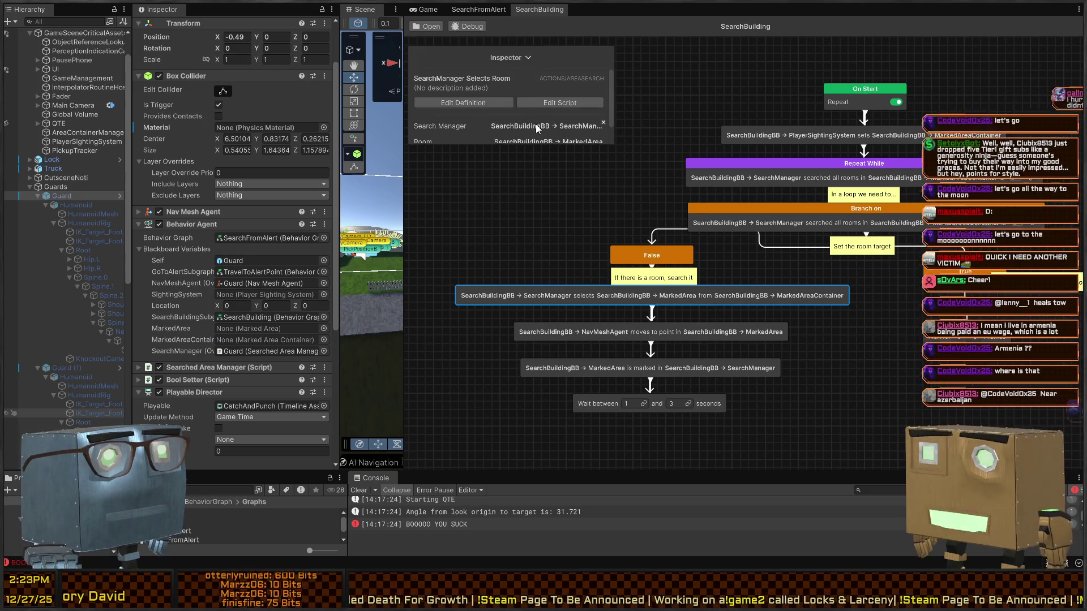
mouse_move(484, 146)
left_mouse_down()
mouse_move(490, 267)
mouse_move(490, 182)
left_mouse_up()
left_click_drag(586, 56, 583, 161)
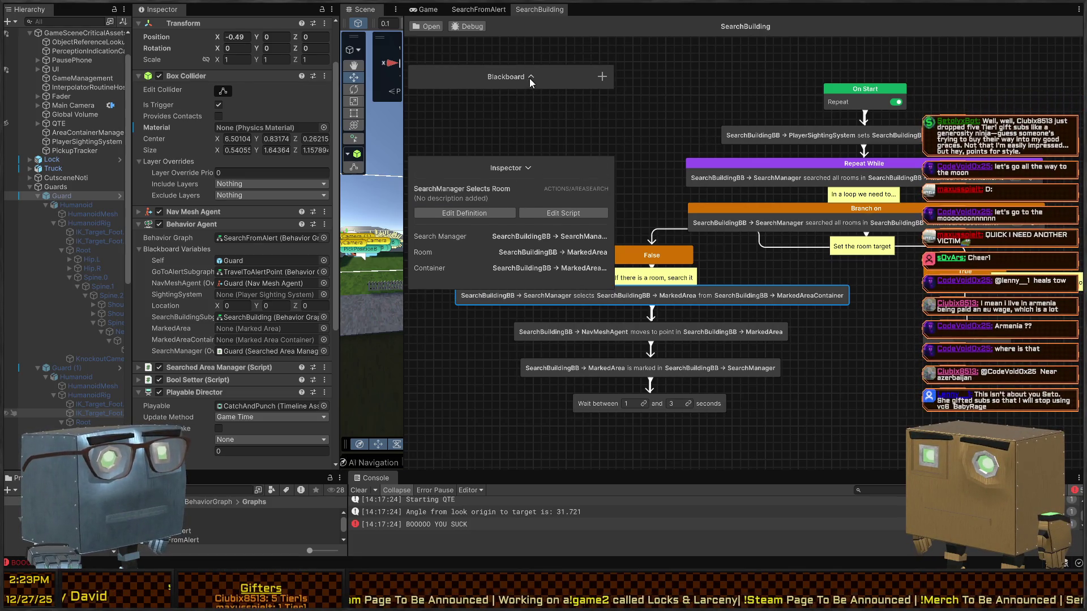
left_click_drag(541, 115, 541, 154)
mouse_move(563, 78)
left_mouse_down()
mouse_move(793, 52)
mouse_move(769, 43)
left_mouse_up()
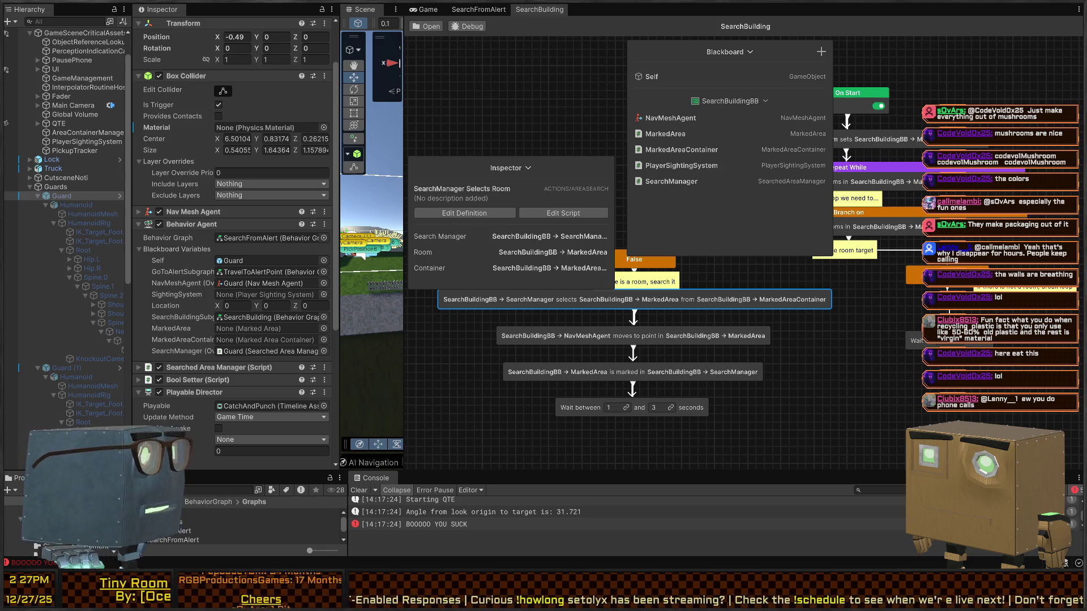
Stack the Blackboard on the graph's left edge with the node details beneath it.
left_click_drag(741, 350, 752, 358)
left_click_drag(530, 169, 528, 303)
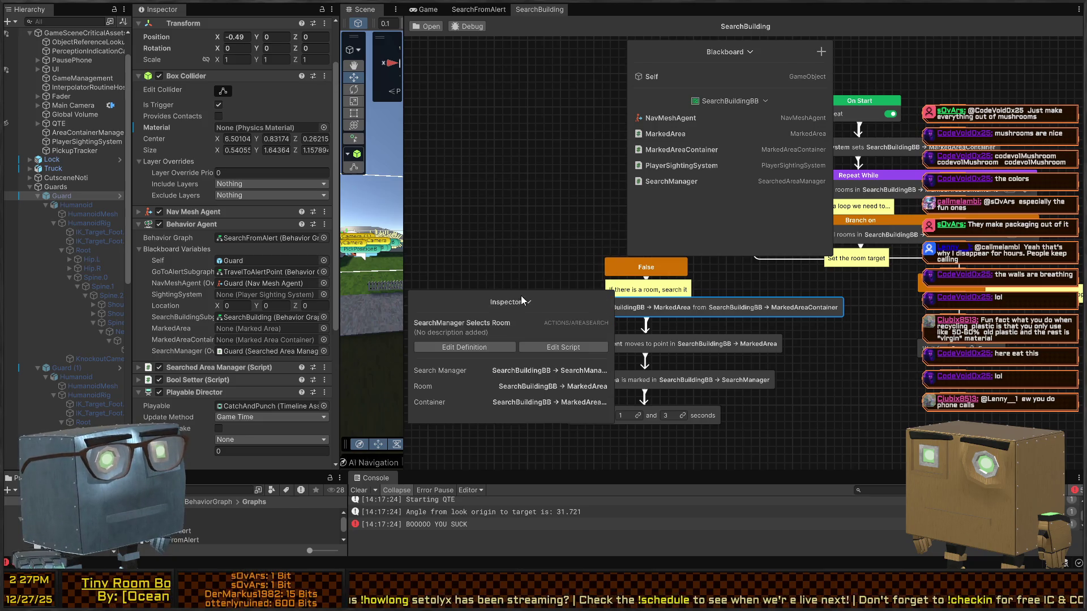
left_click_drag(777, 50, 528, 41)
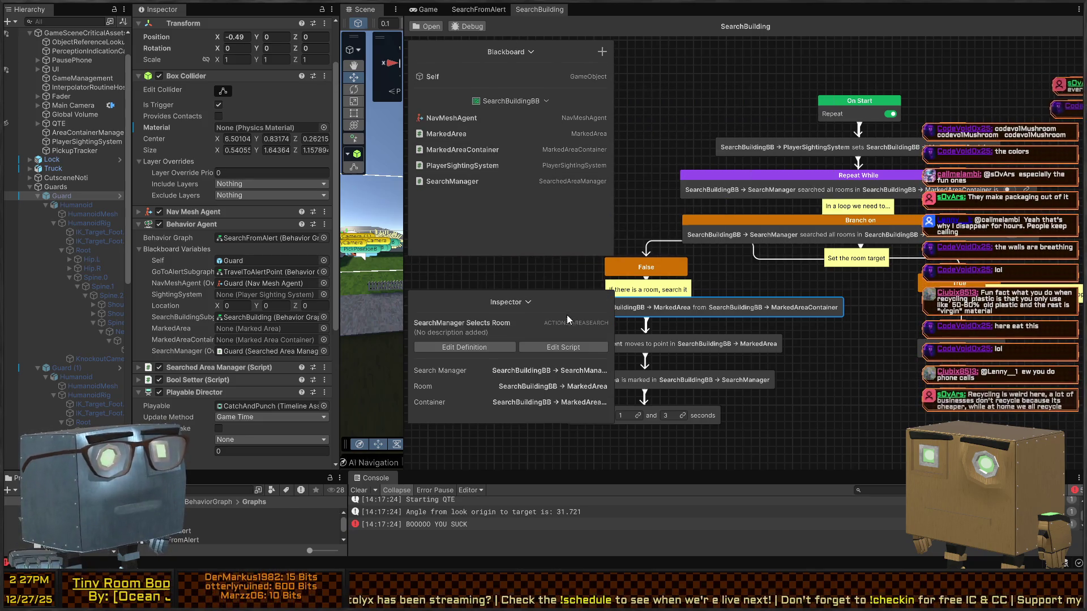
left_click_drag(562, 301, 508, 182)
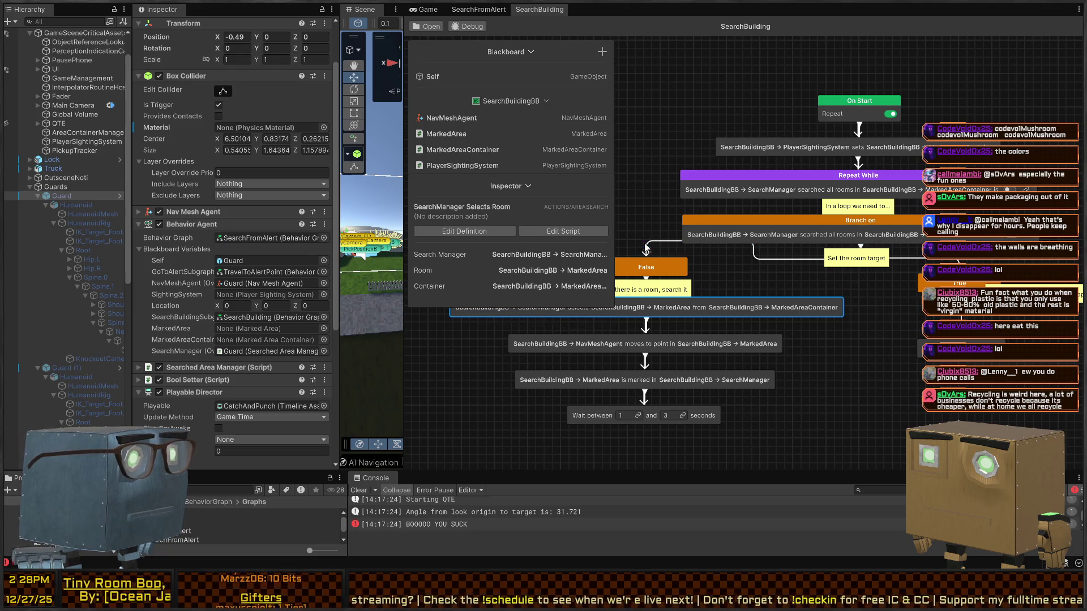
Pan the SearchBuilding graph to review its True and False branches and the Selects Room node.
mouse_move(738, 268)
left_mouse_down()
mouse_move(774, 239)
mouse_move(716, 280)
mouse_move(706, 318)
mouse_move(668, 326)
mouse_move(765, 307)
mouse_move(779, 281)
left_mouse_up()
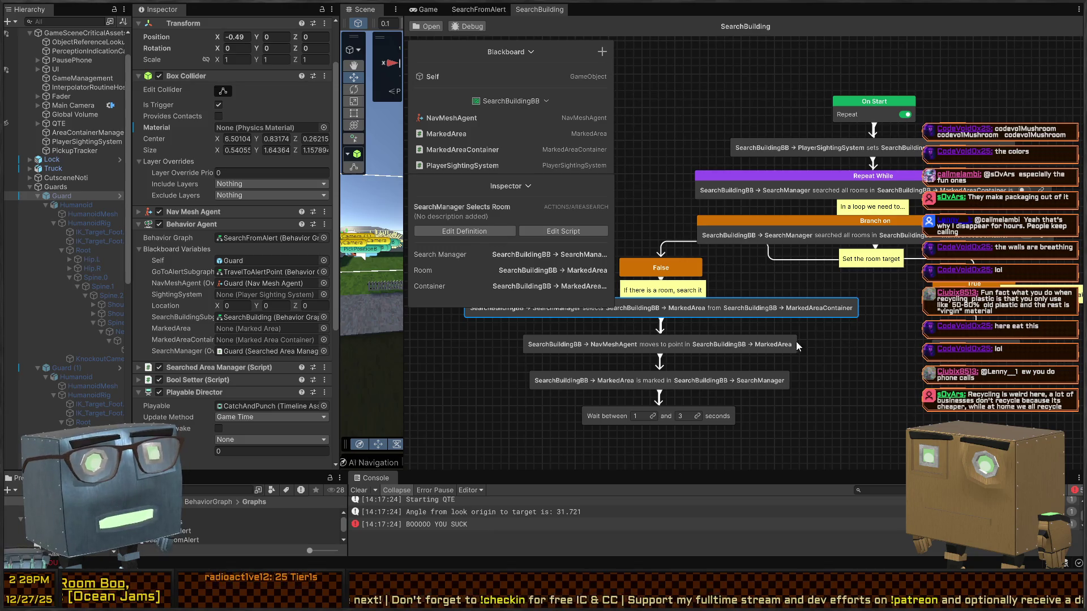
mouse_move(781, 328)
left_mouse_down()
mouse_move(736, 365)
mouse_move(754, 390)
left_mouse_up()
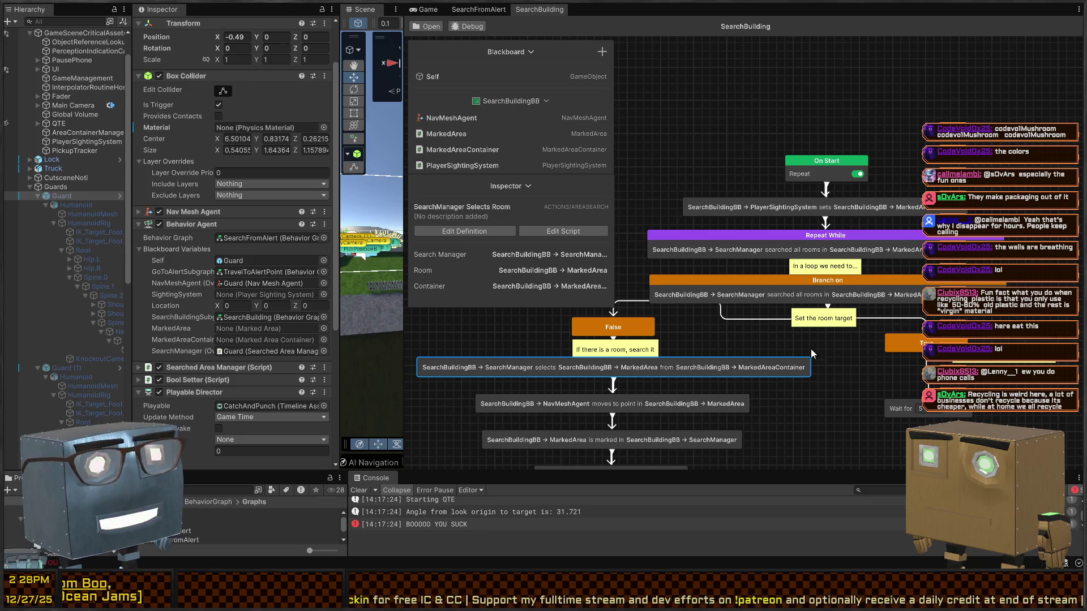
left_click(833, 359)
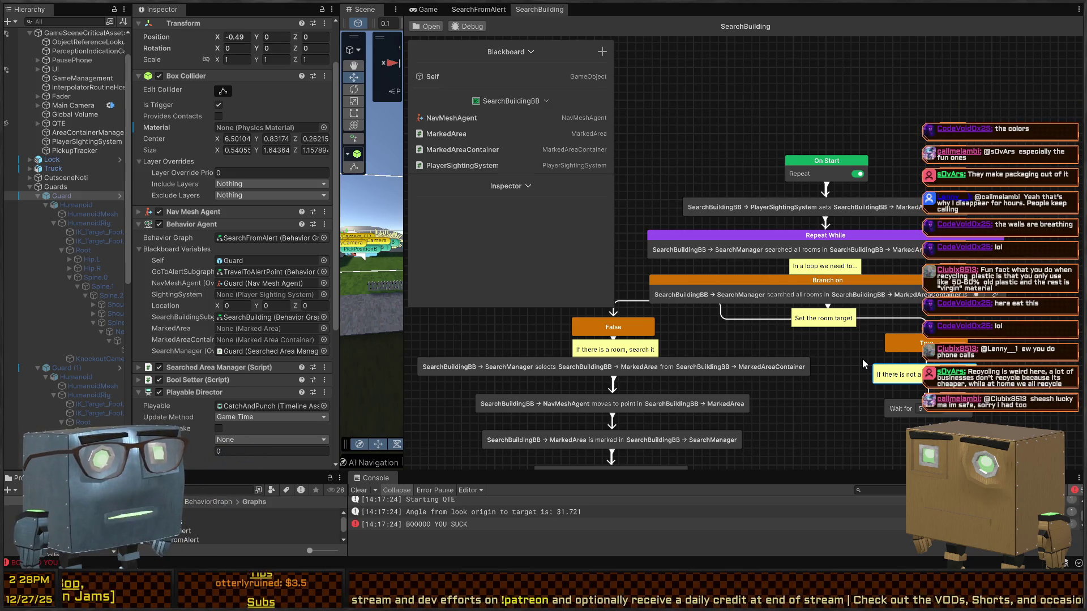
left_click_drag(783, 347, 718, 313)
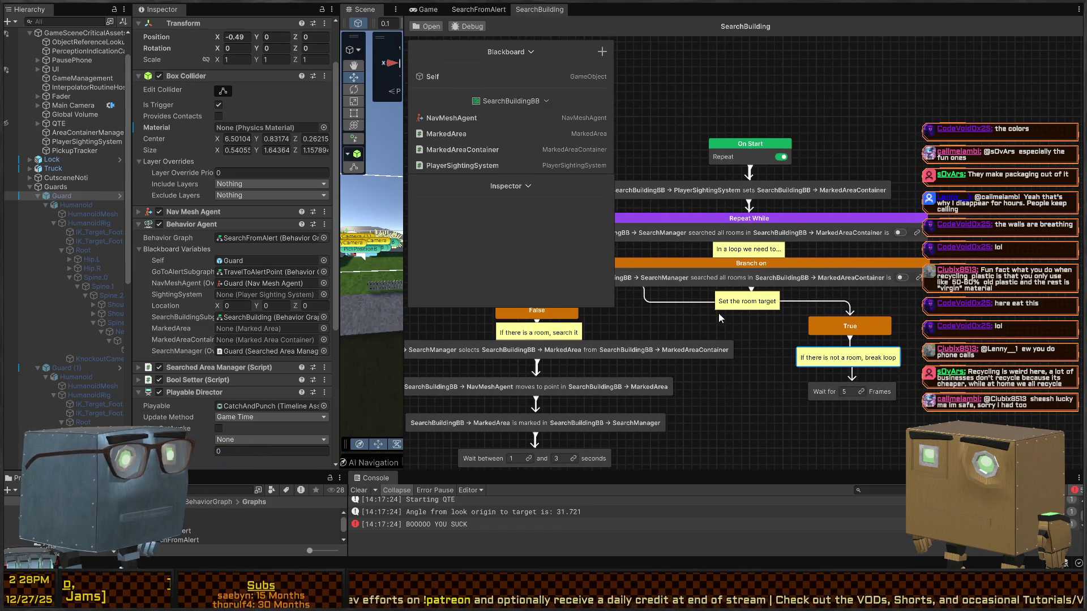
scroll(735, 321, "up", 2)
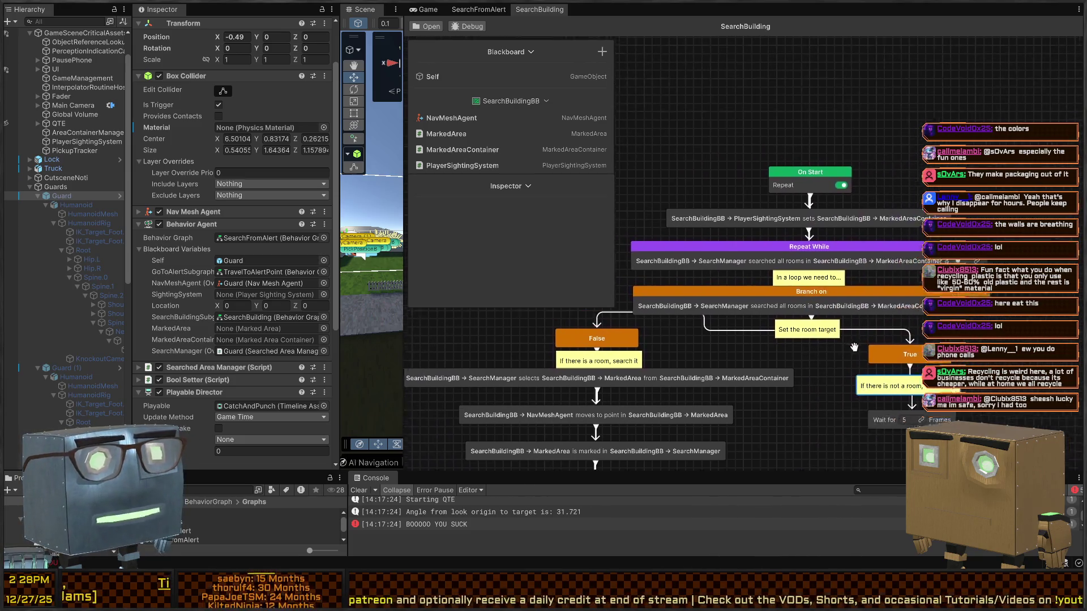
mouse_move(751, 339)
left_mouse_down()
mouse_move(851, 277)
mouse_move(883, 314)
left_mouse_up()
scroll(623, 317, "down", 2)
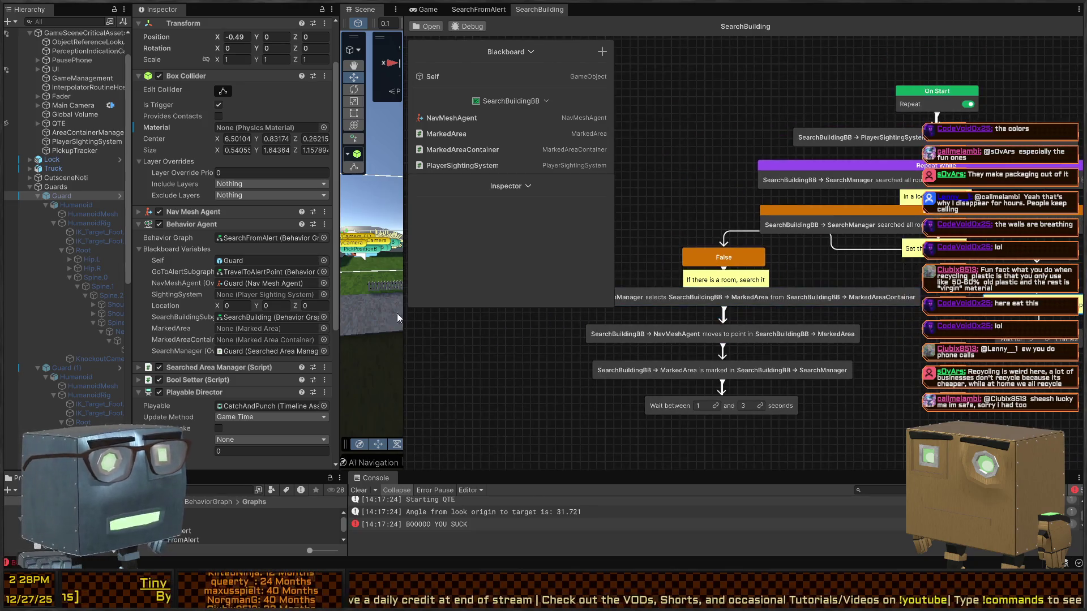
left_click_drag(403, 333, 289, 333)
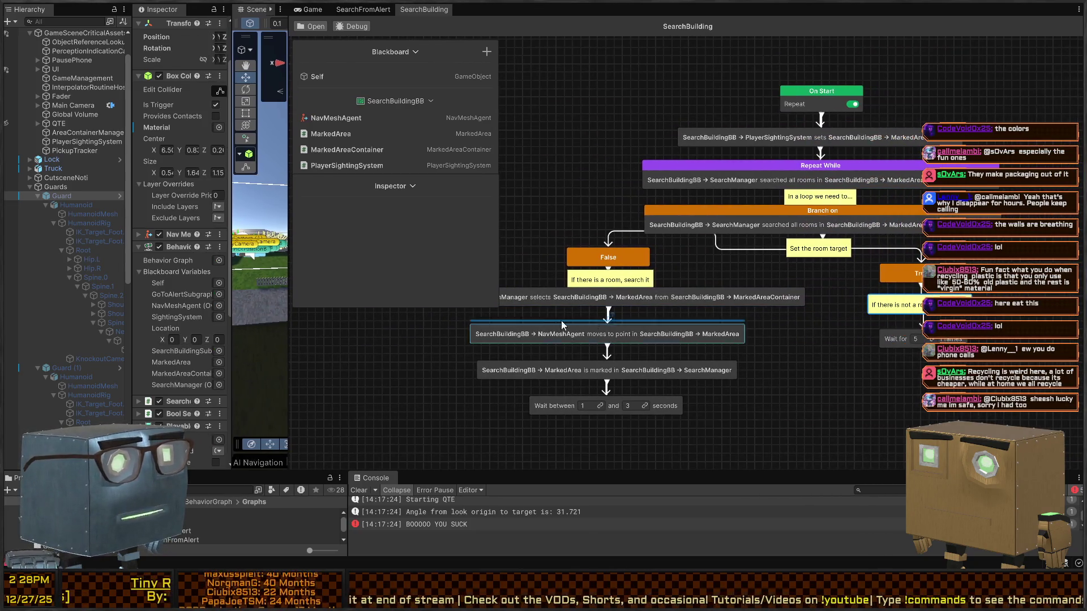
left_click(691, 327)
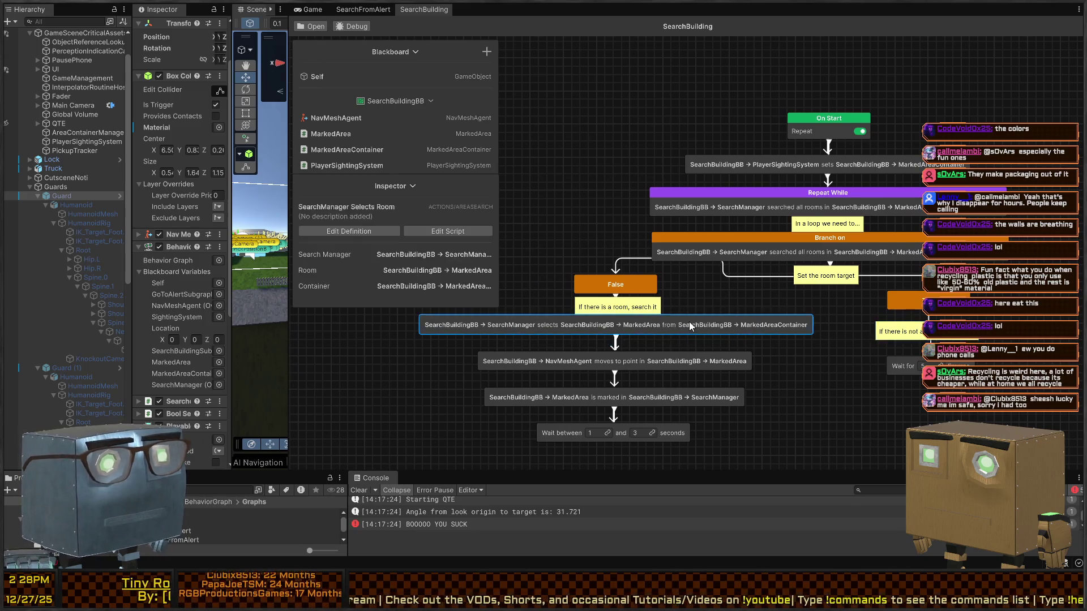
Bring up the SearchFromAlert behavior graph.
left_click(360, 9)
left_click(430, 10)
left_click(363, 10)
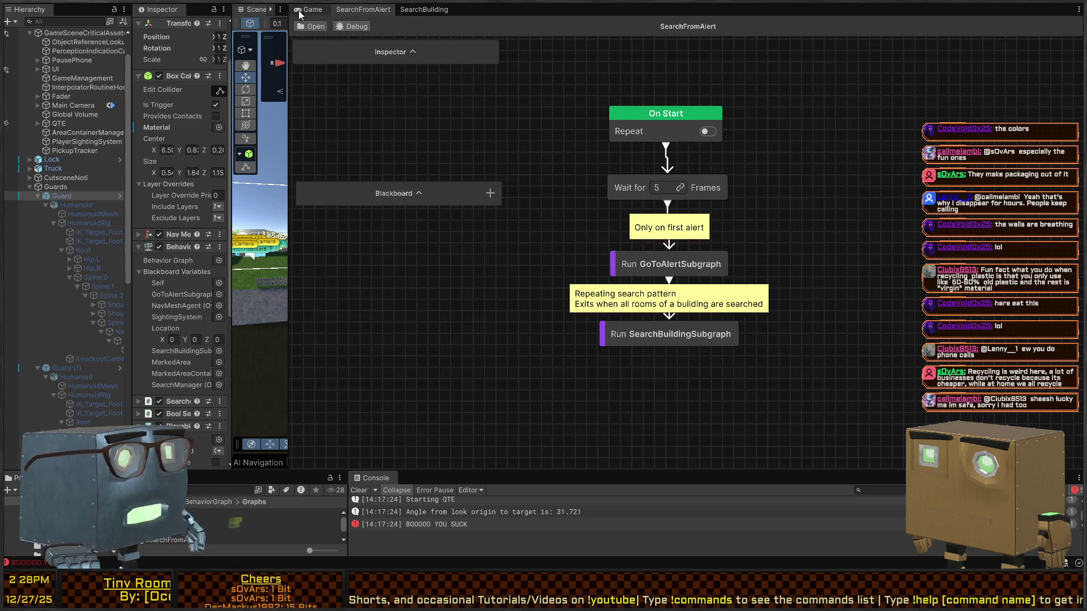
Widen the Scene view and fly the camera along the road to the guard.
left_click(308, 10)
left_click_drag(290, 125, 1030, 126)
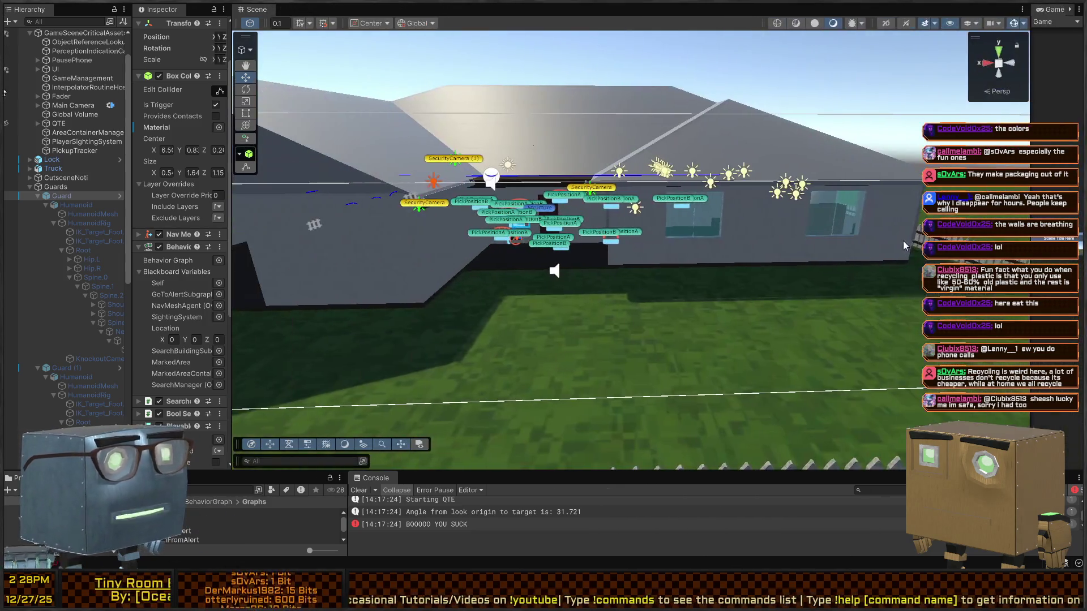
key("w")
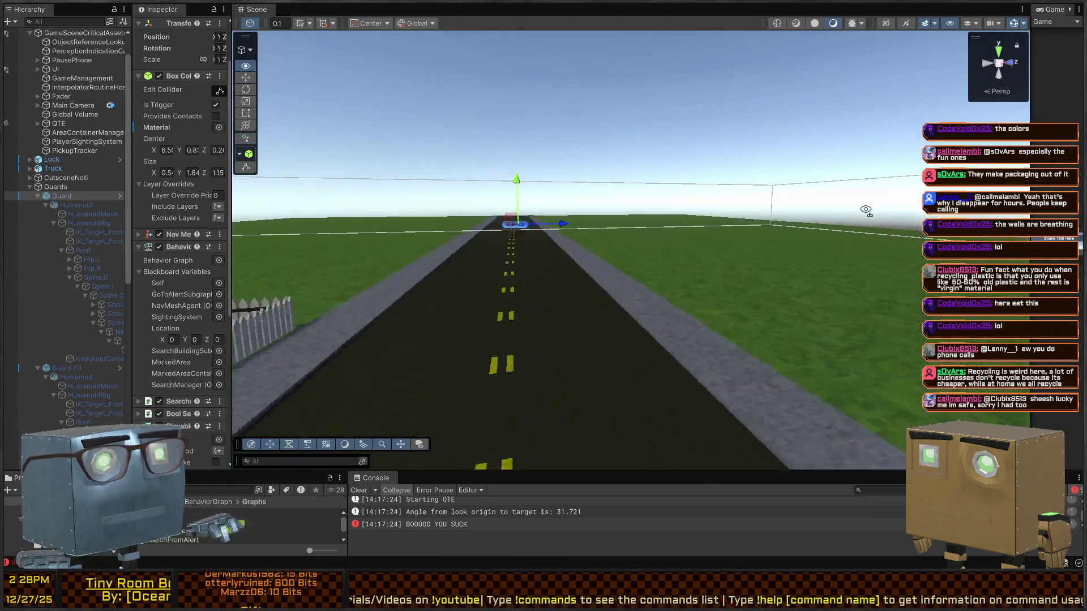
key("e")
Duplicate Guard as Guard (3), move it out of Guards, and assign the SearchBuilding graph.
left_click(55, 198)
key("ctrl+d")
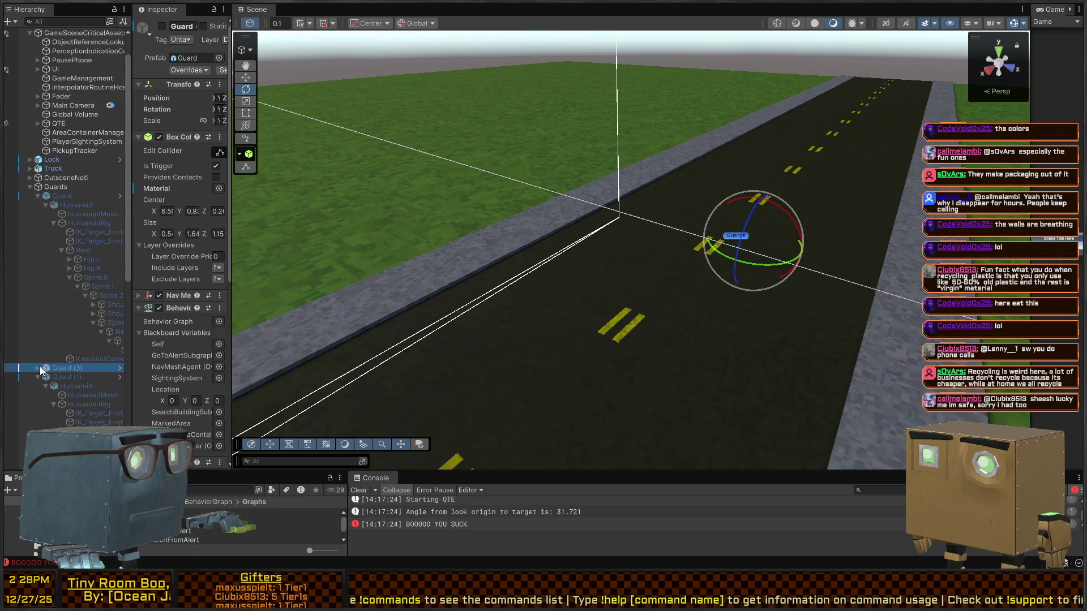
left_click_drag(60, 371, 52, 188)
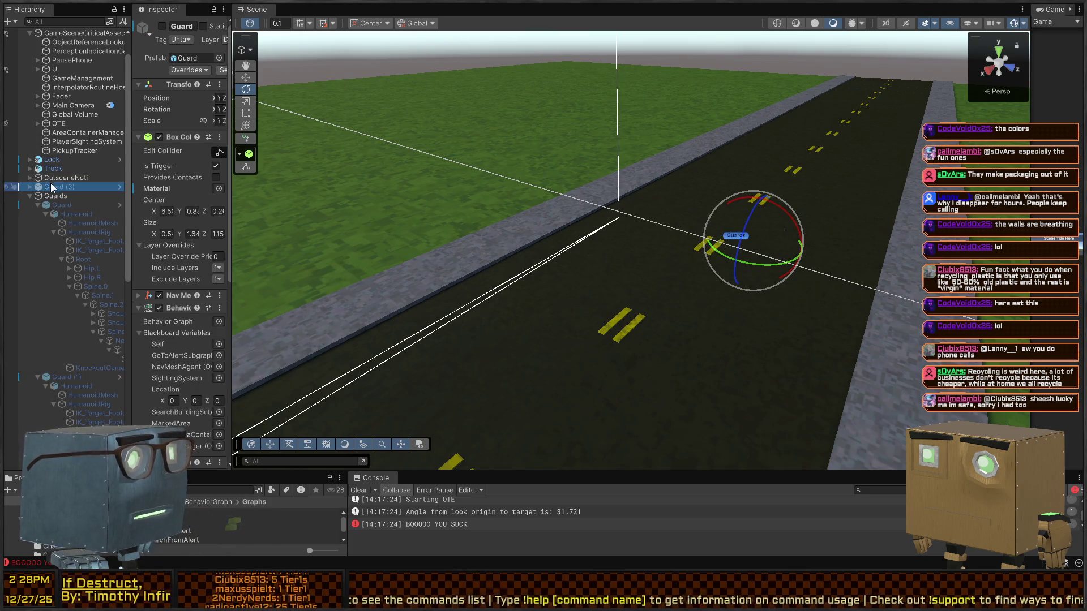
mouse_move(234, 191)
left_mouse_down()
mouse_move(535, 195)
mouse_move(525, 209)
left_mouse_up()
scroll(396, 288, "down", 3)
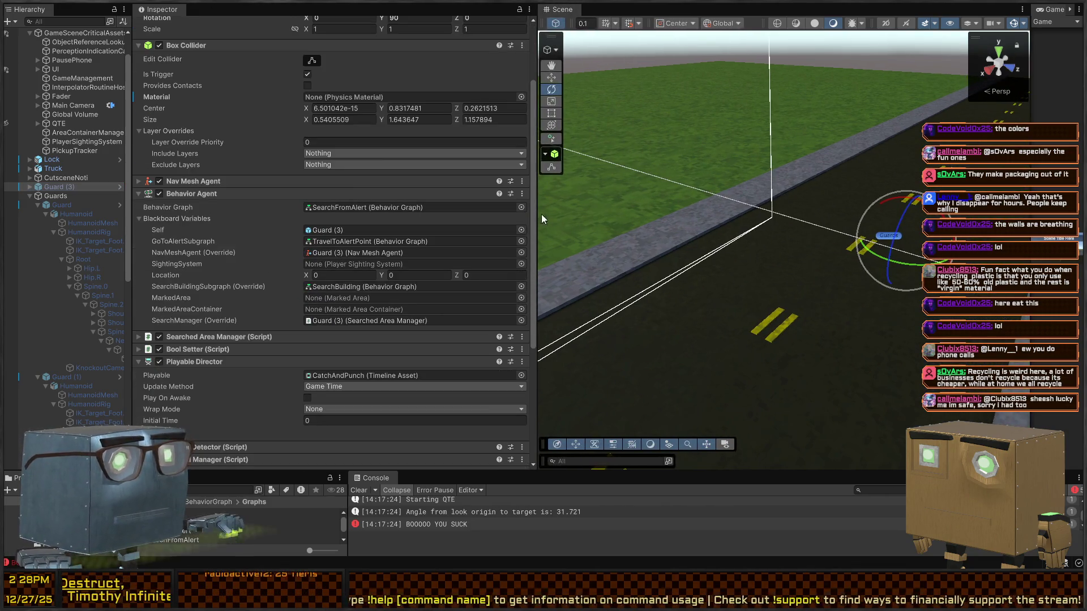
left_click(172, 219)
Locate Guard (3)'s assigned graph asset and enlarge the Project panel.
left_click(144, 221)
left_click(402, 208)
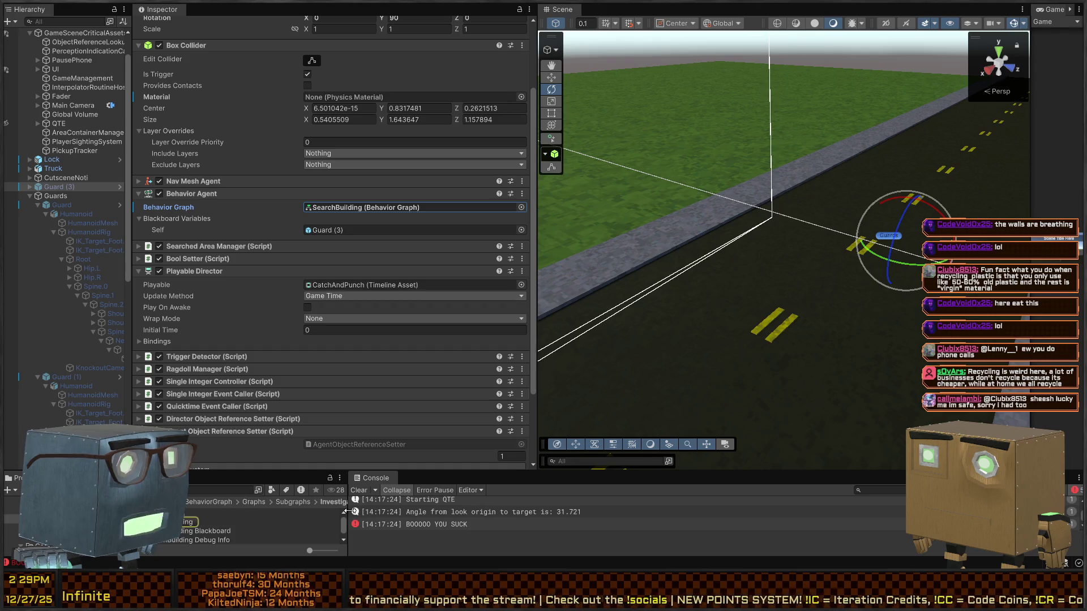
left_click_drag(348, 510, 523, 510)
left_click_drag(453, 484, 368, 313)
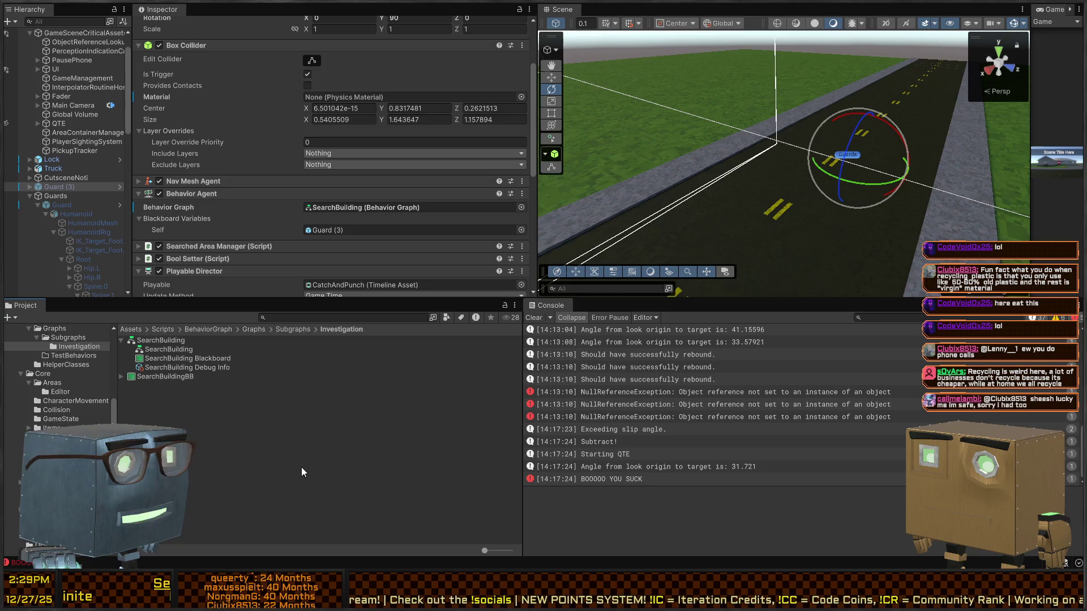
Move SearchBuilding into the Graphs folder and open it in the Behavior Graph editor.
left_click(147, 341)
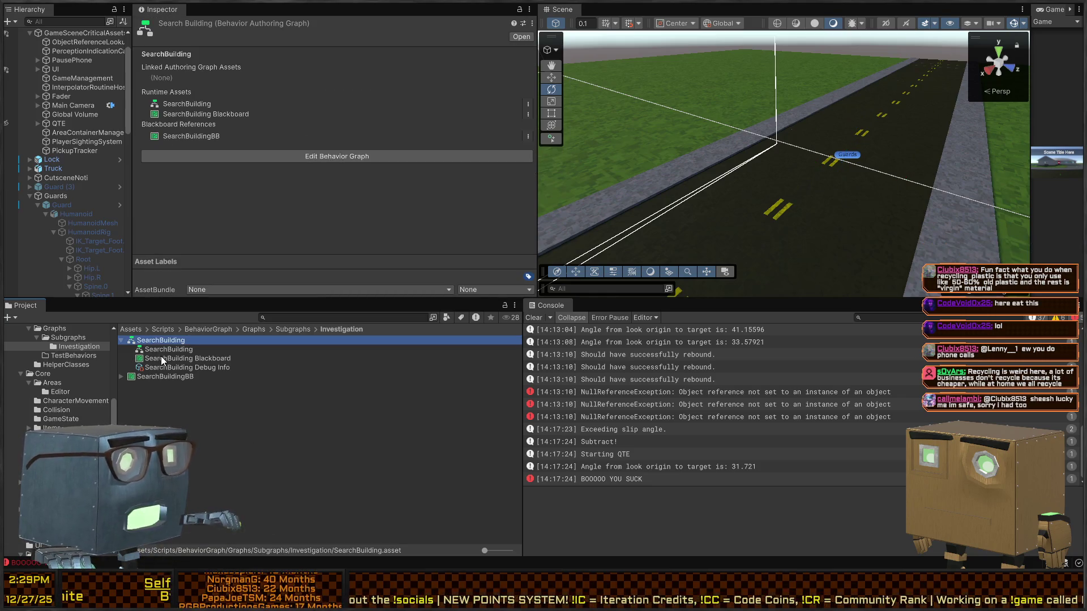
left_click(52, 329)
left_click_drag(207, 468, 210, 468)
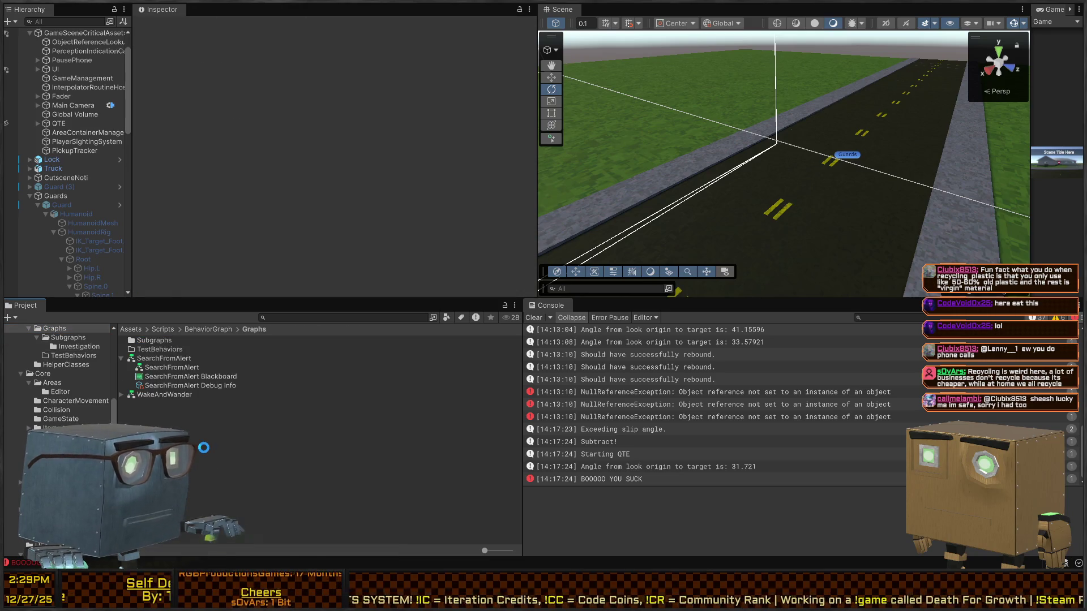
double_click(167, 361)
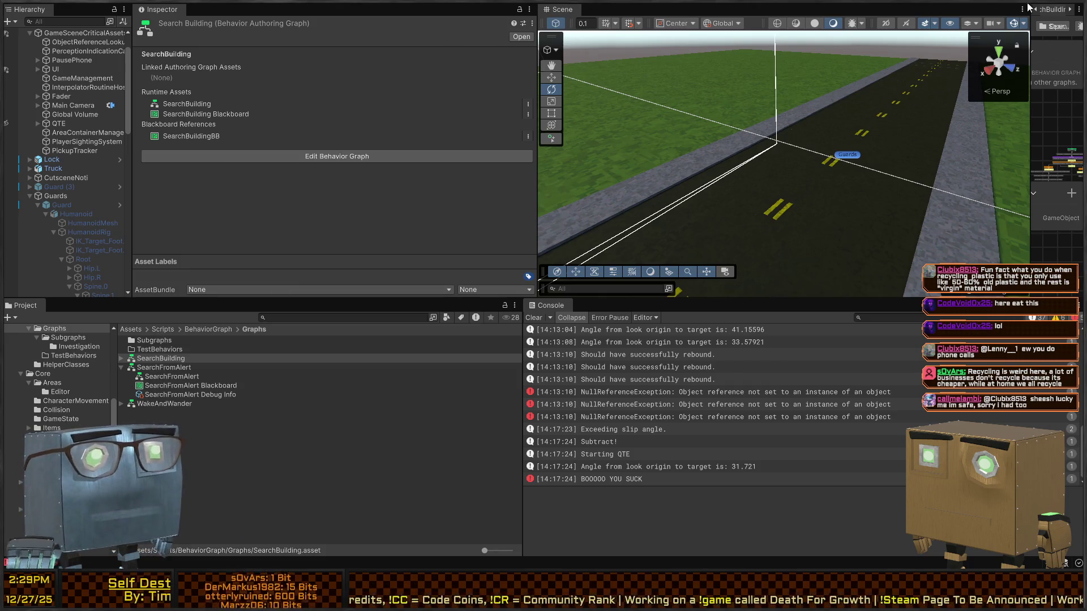
Widen the graph editor and shrink and move the graph details and Blackboard off the nodes.
left_click_drag(1030, 115, 380, 114)
scroll(729, 194, "up", 3)
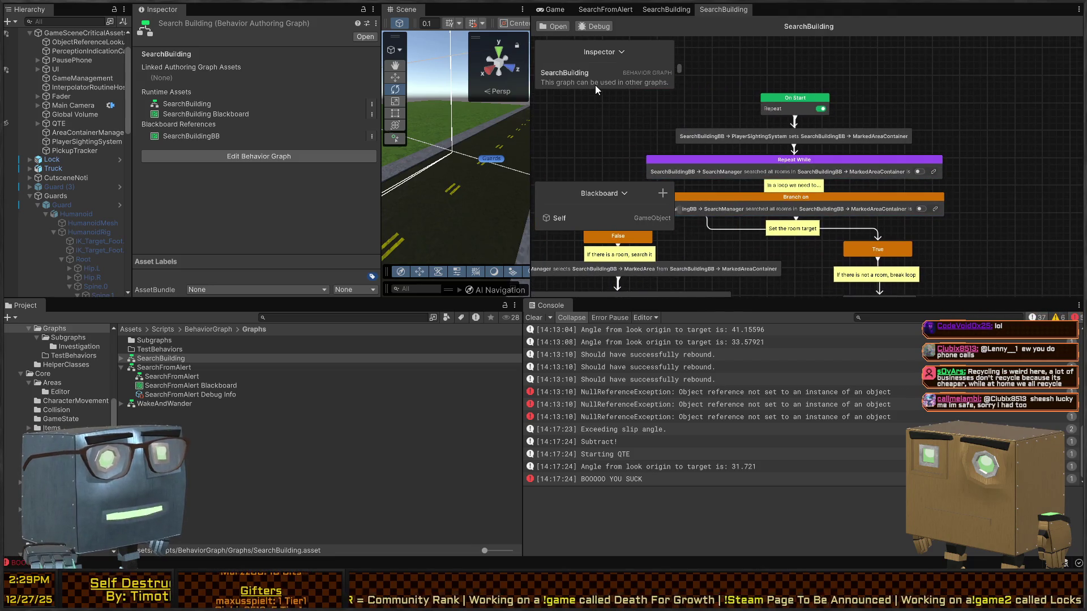
left_click(596, 85)
left_click_drag(557, 194, 564, 148)
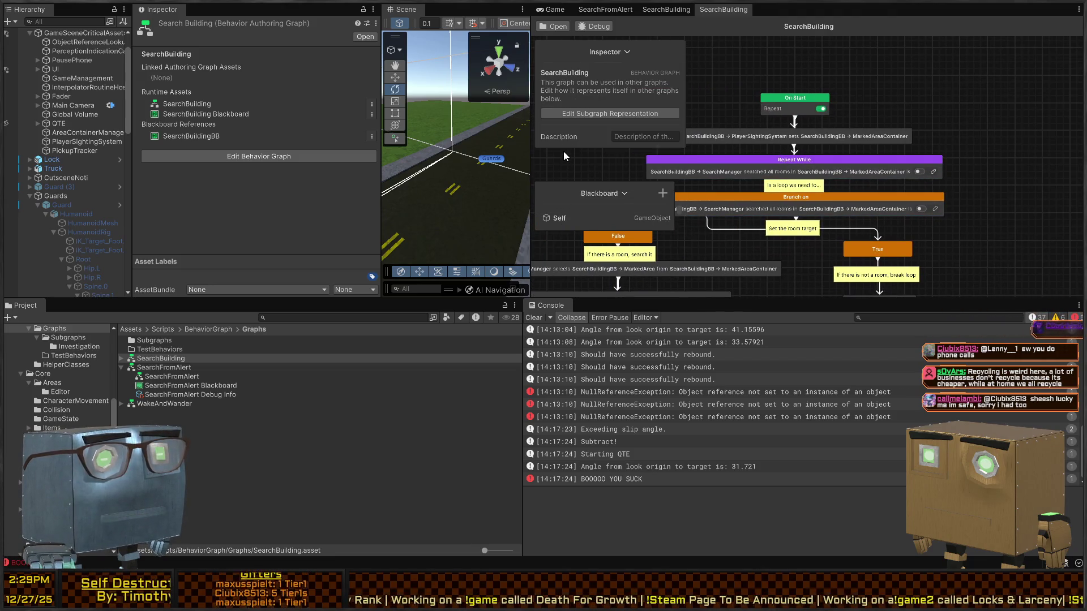
left_click_drag(641, 194, 645, 136)
left_click_drag(646, 56, 858, 38)
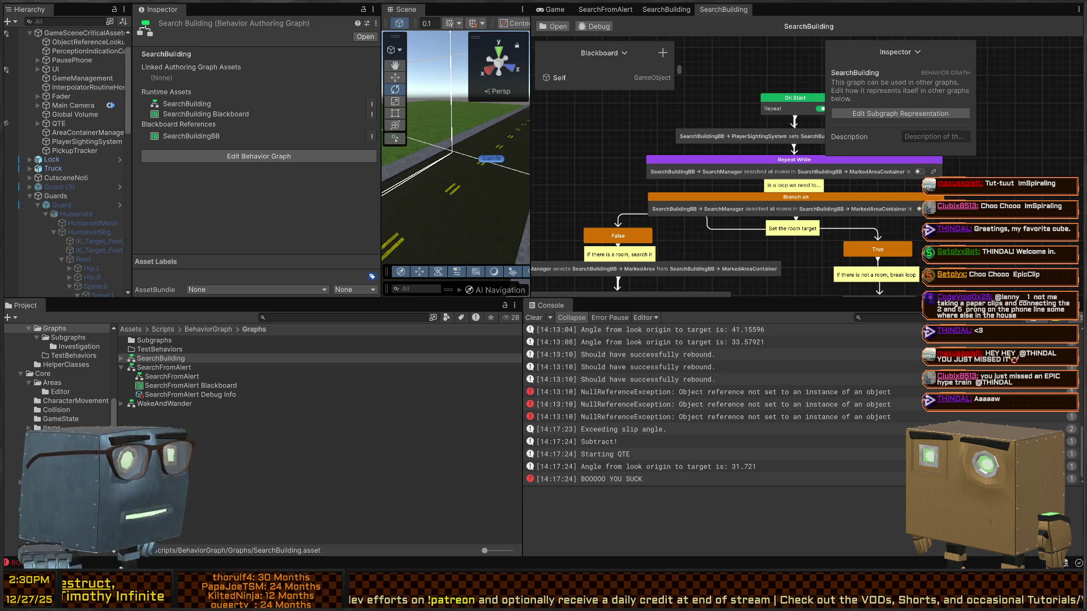
Check the PlayerLookout.Start NullReferenceException, then select Guard (1) to view its components.
left_click(716, 404)
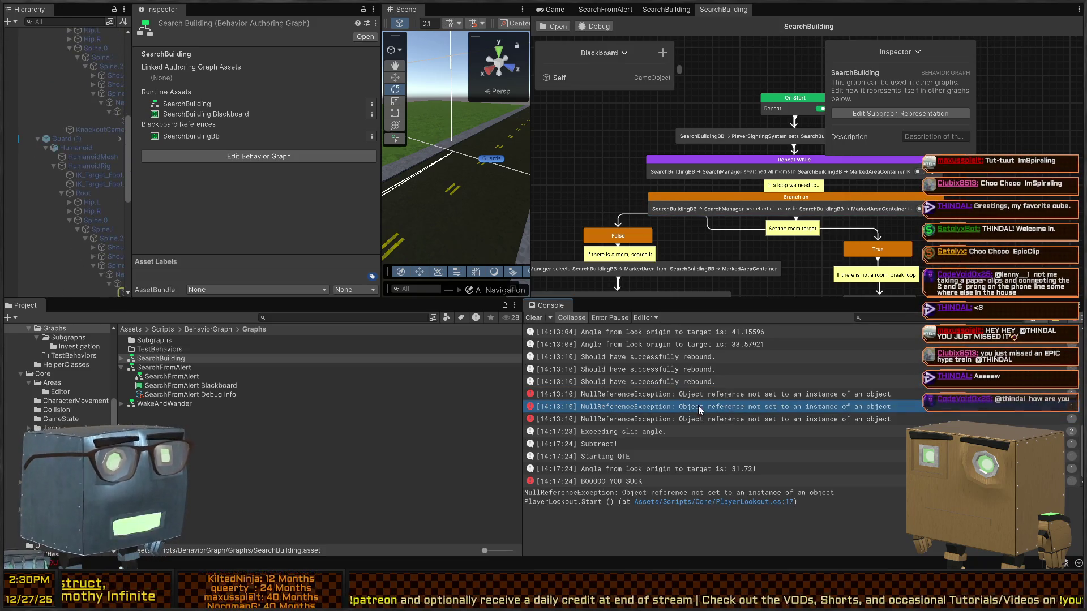
mouse_move(132, 166)
left_mouse_down()
mouse_move(223, 168)
mouse_move(201, 173)
left_mouse_up()
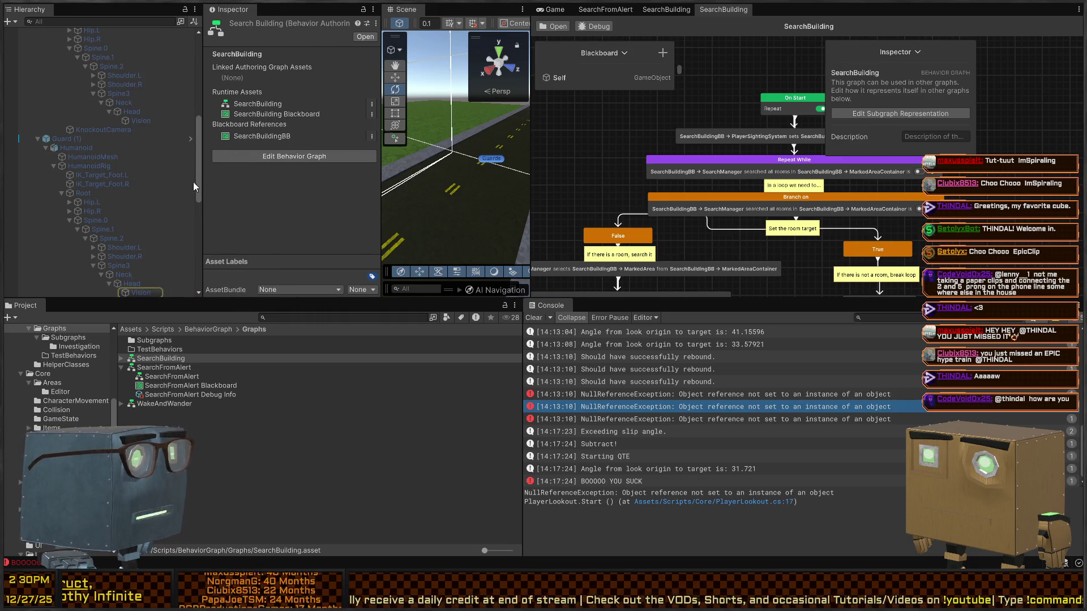
left_click(78, 139)
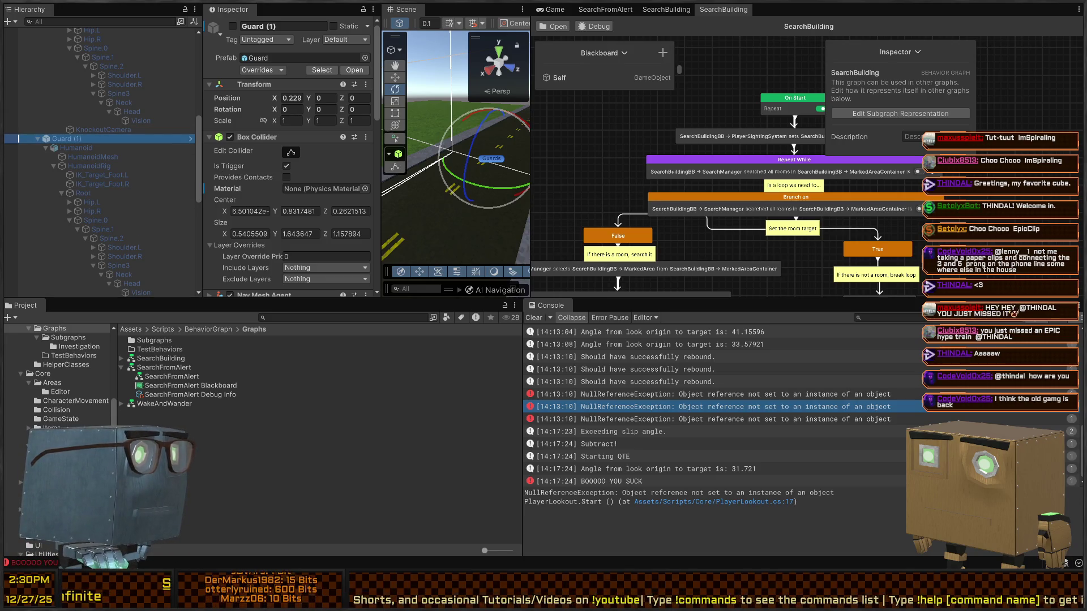
left_click(4, 404)
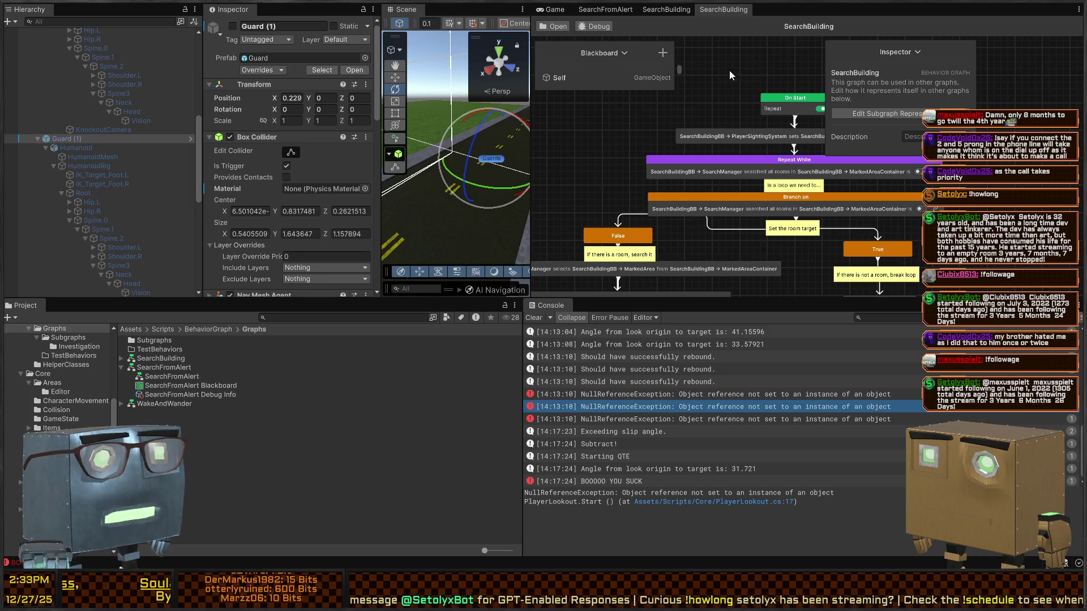
left_click_drag(635, 179, 647, 124)
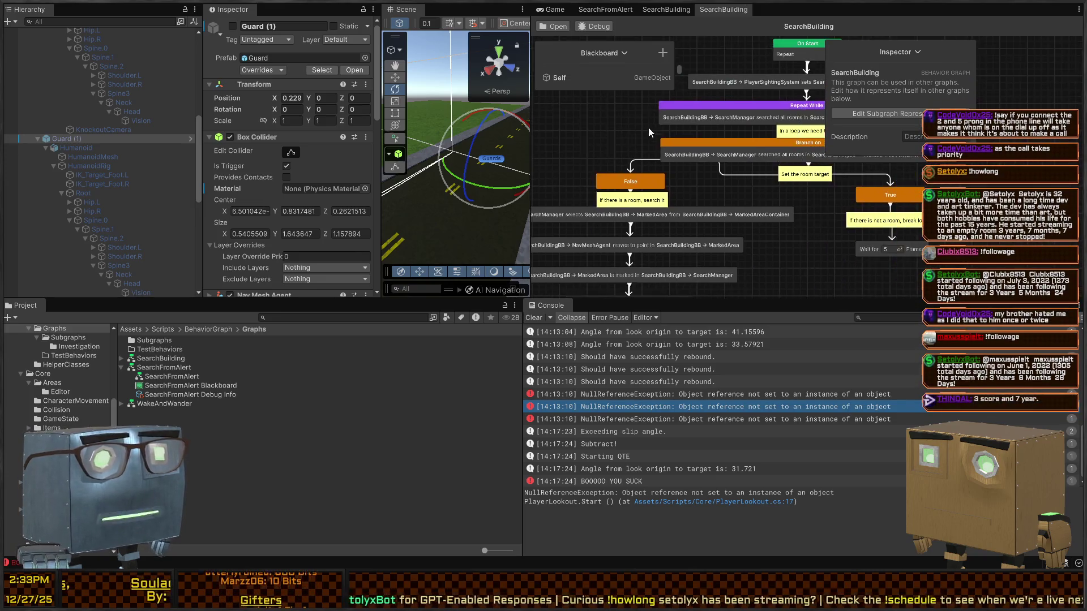
Collapse the graph details and delete the SearchBuildingBB group from the Blackboard.
scroll(697, 185, "down", 2)
left_click_drag(756, 205, 773, 127)
left_click(918, 52)
mouse_move(596, 89)
left_mouse_down()
mouse_move(581, 134)
mouse_move(617, 136)
mouse_move(585, 235)
mouse_move(589, 119)
left_mouse_up()
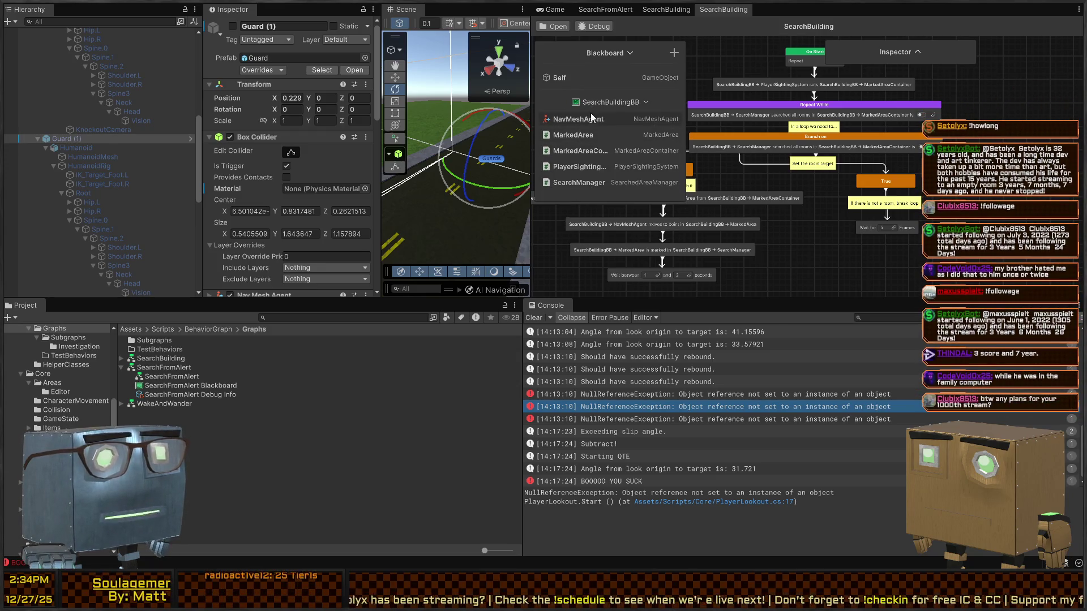
left_click(645, 103)
key("Delete")
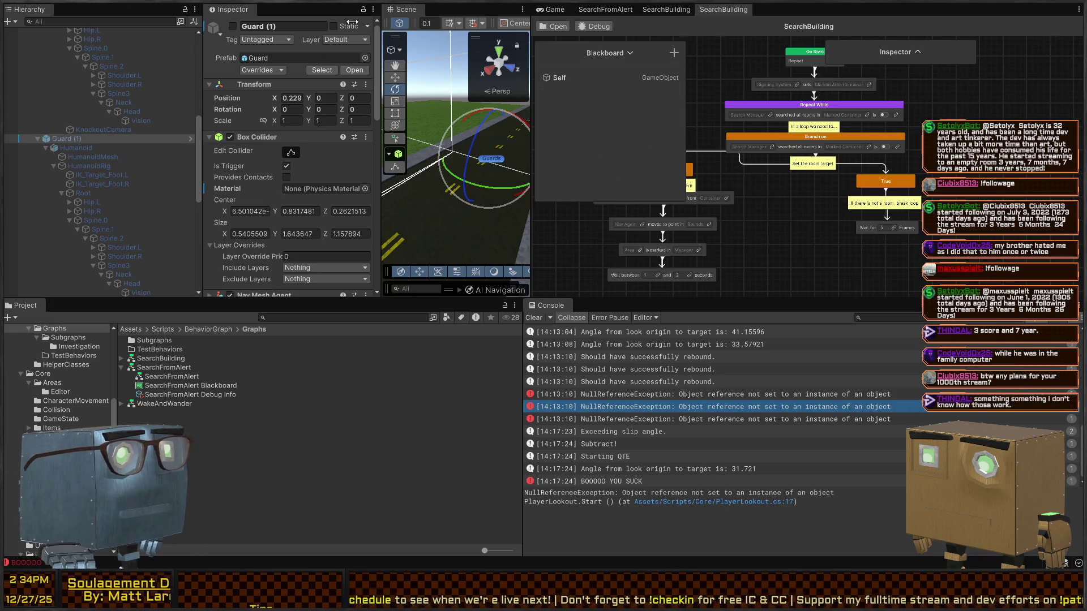
left_click_drag(798, 93, 807, 152)
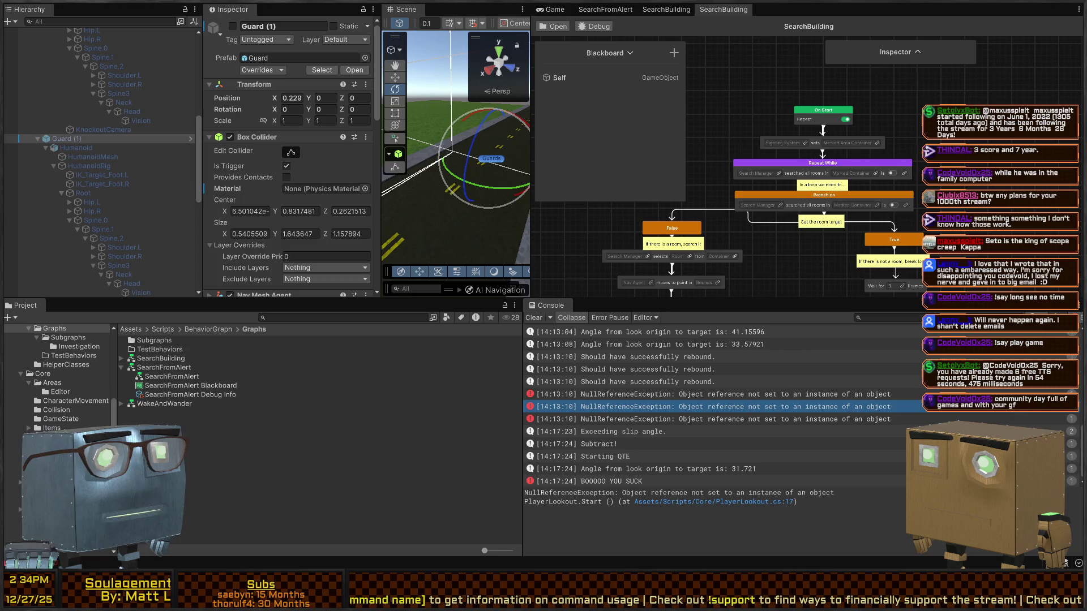
scroll(714, 408, "down", 1)
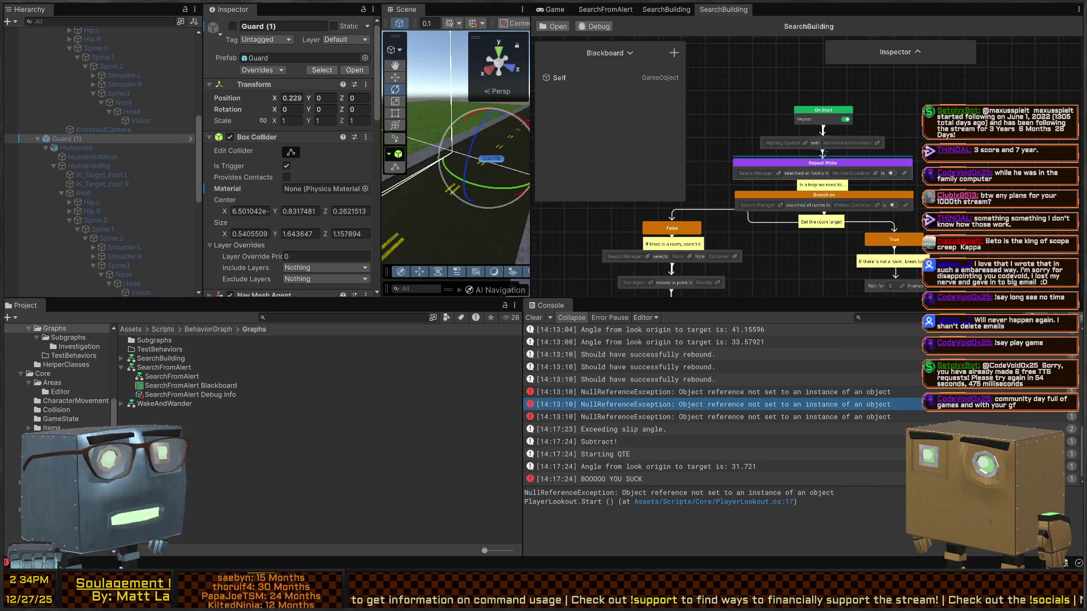
Create a new PlayerSightingSystem variable for the node's Sighting System slot, typed 'SightingSyste,'.
left_click_drag(775, 129, 790, 190)
scroll(792, 192, "up", 5)
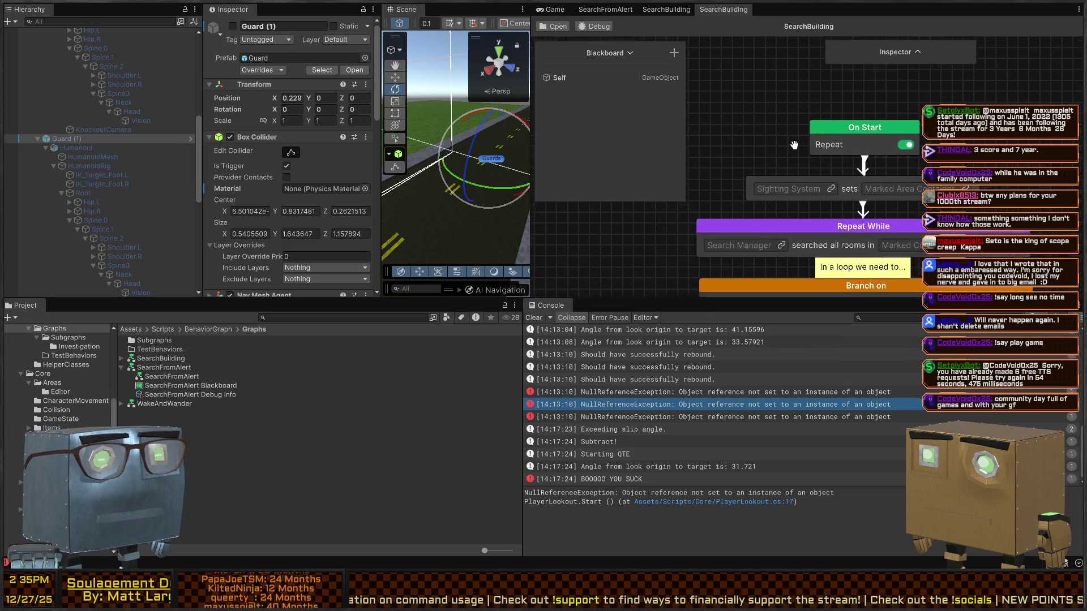
left_click(813, 186)
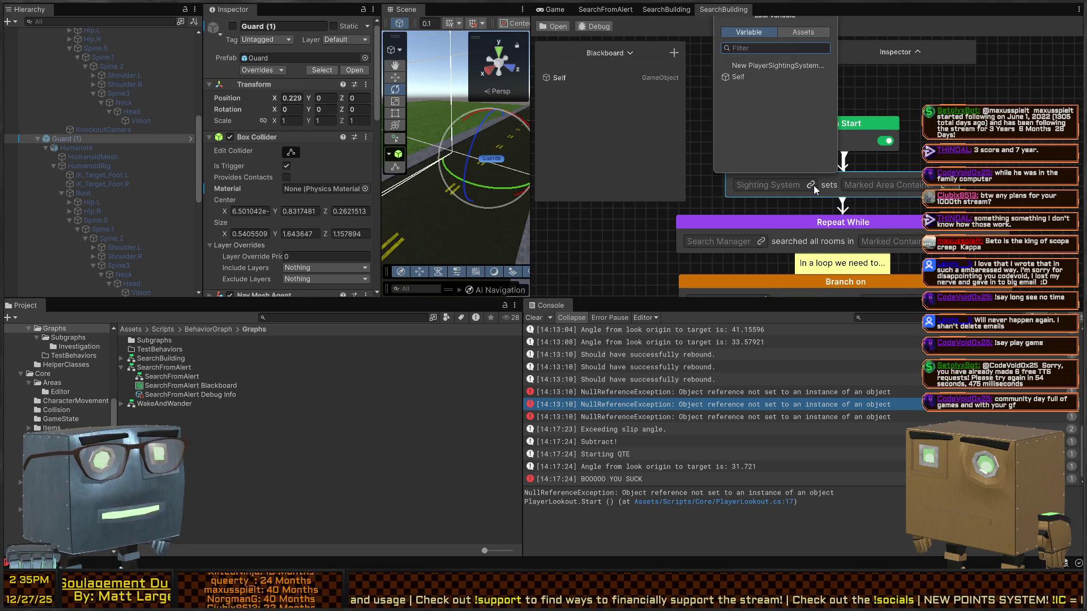
left_click(774, 66)
type("SightingSyste,")
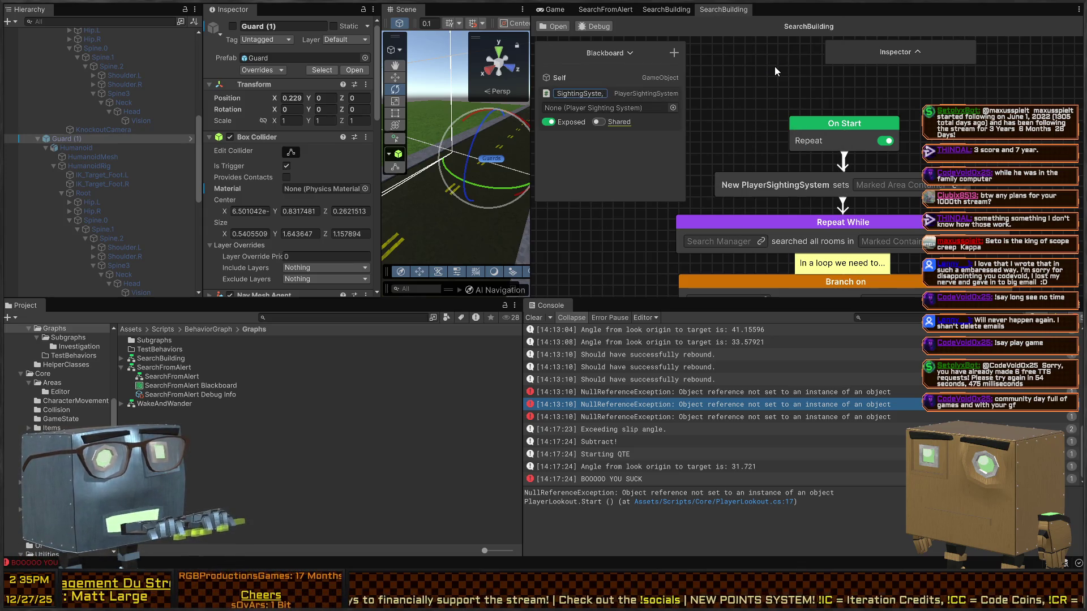
key("Return")
Fix the variable's name to SightingSystem by removing the comma and adding 'm'.
double_click(589, 94)
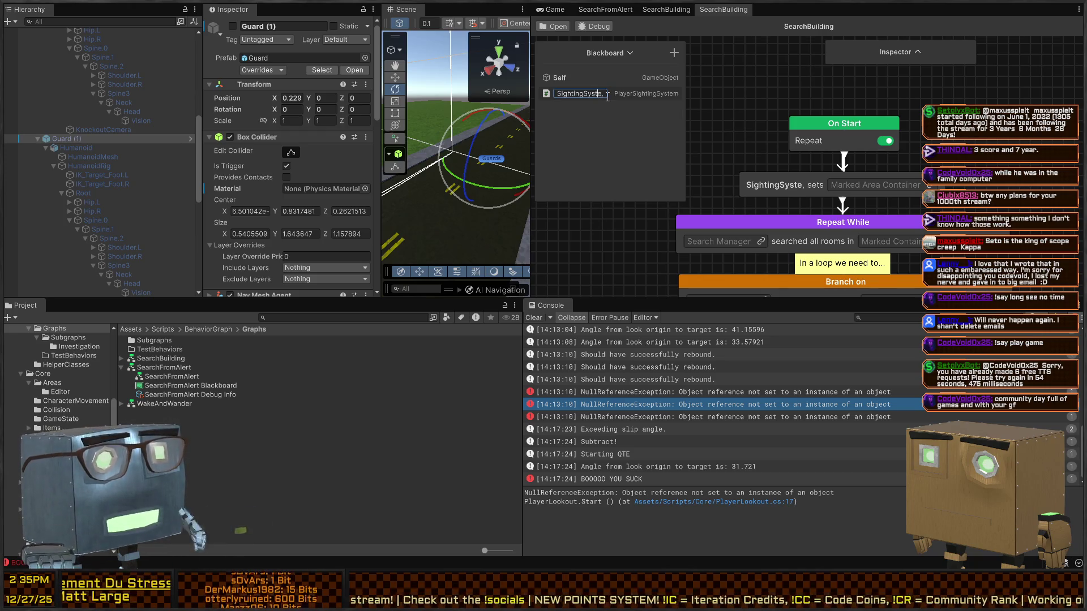
key("BackSpace")
key("Return")
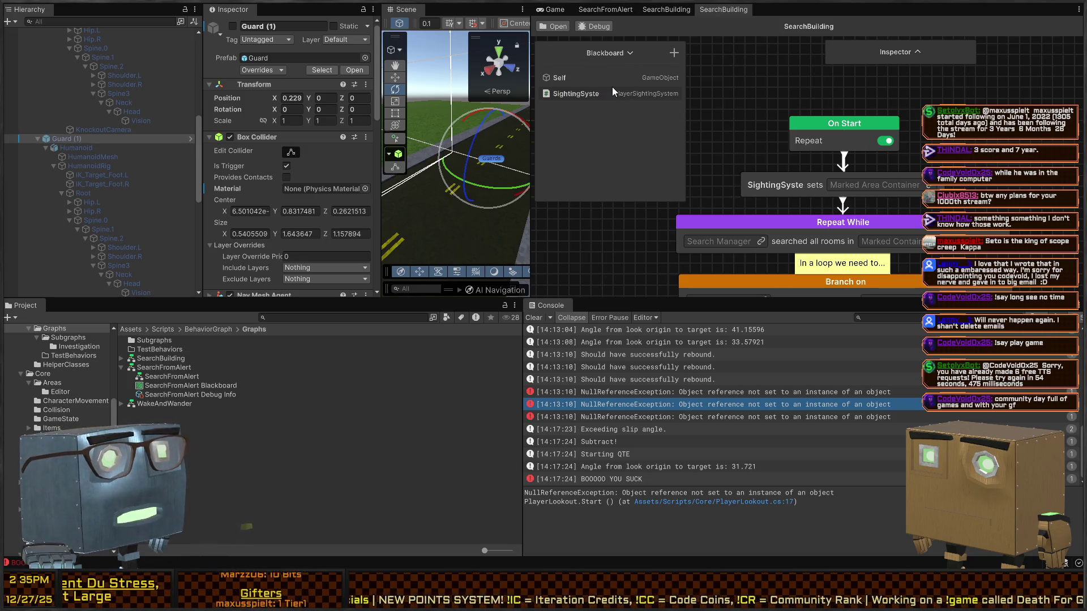
double_click(596, 95)
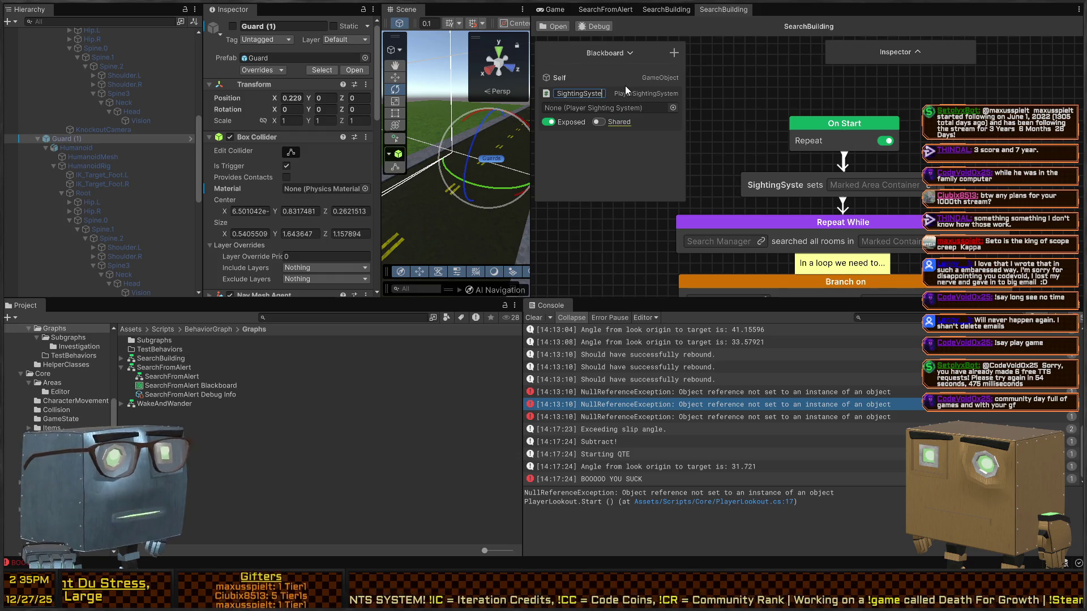
type("m")
key("Return")
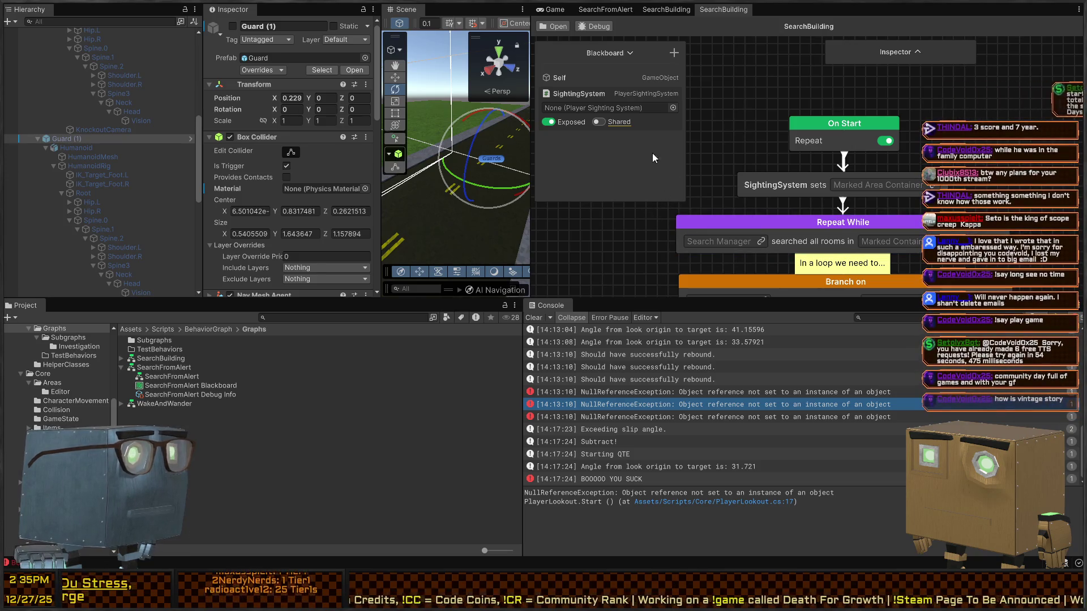
mouse_move(818, 182)
left_mouse_down()
mouse_move(786, 175)
mouse_move(881, 162)
mouse_move(893, 179)
left_mouse_up()
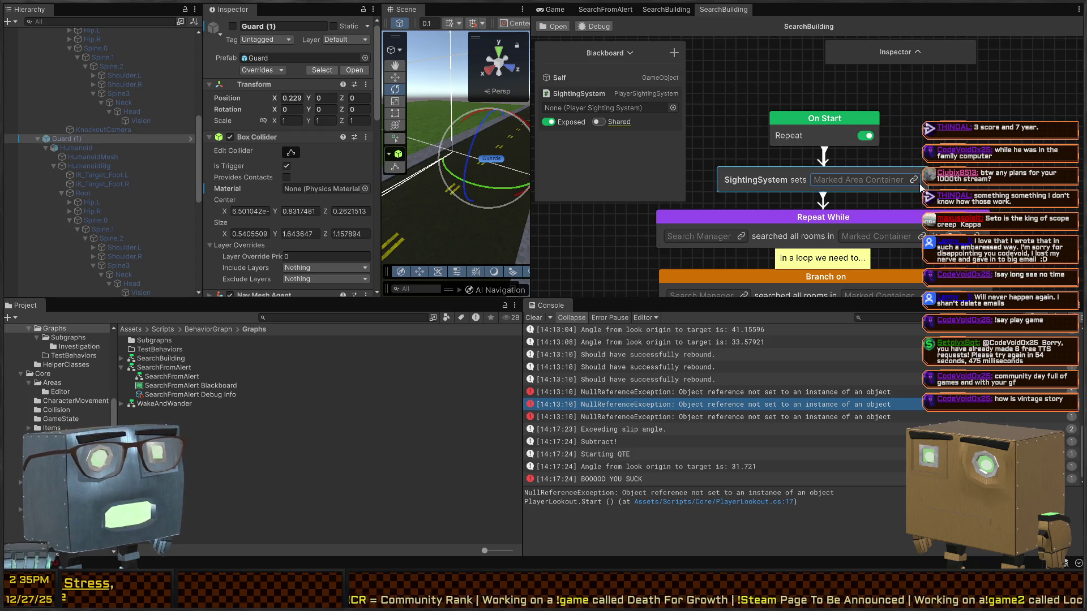
Create a new MarkedAreaContainer variable for the SightingSystem node's container slot.
left_click(912, 179)
left_click(847, 60)
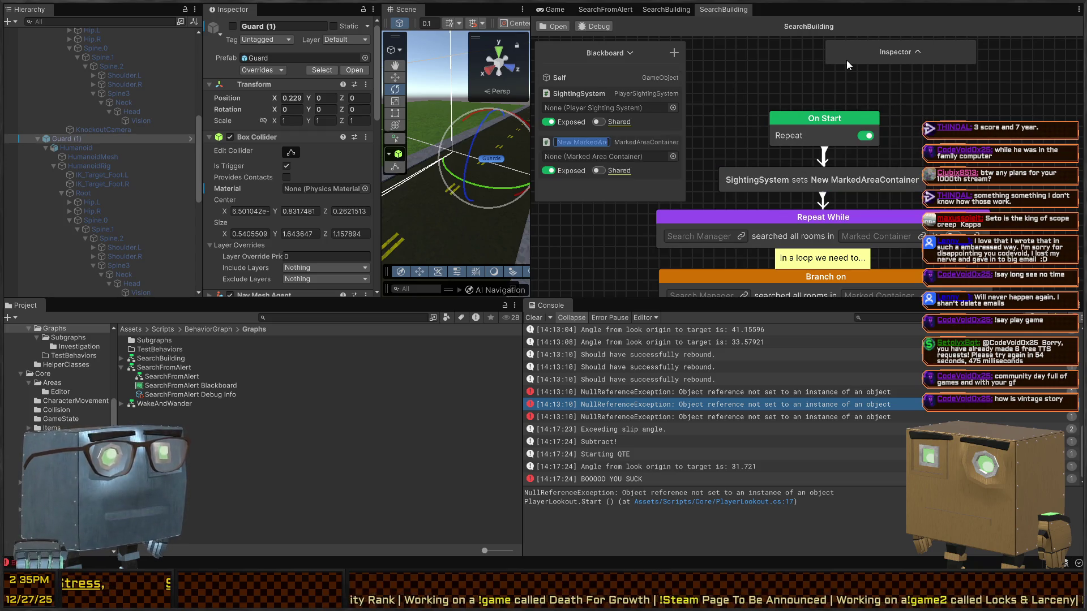
type("Ma")
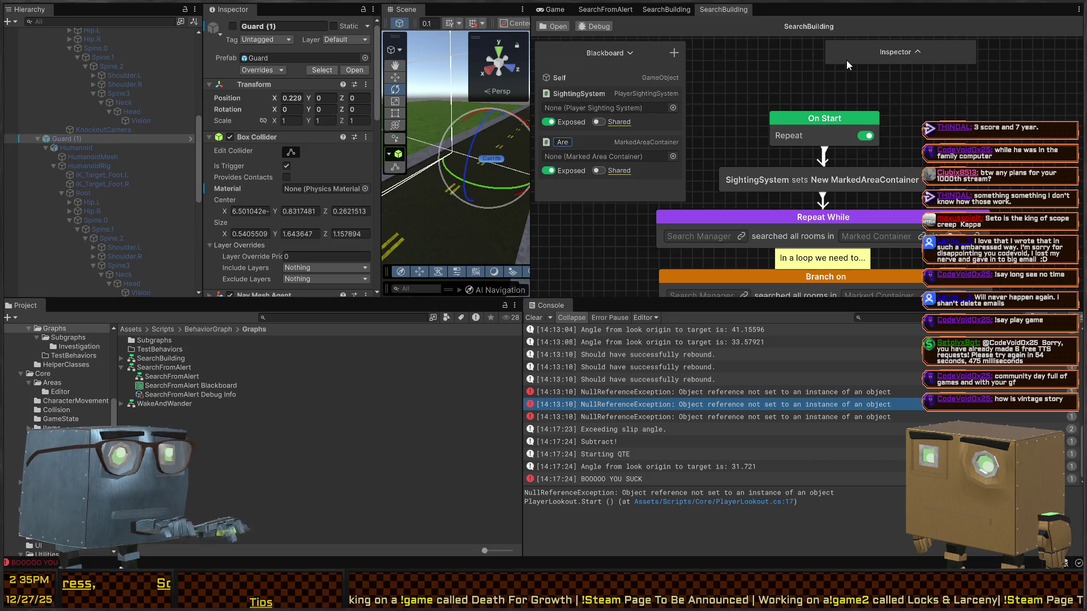
type("rkedAreaContainer")
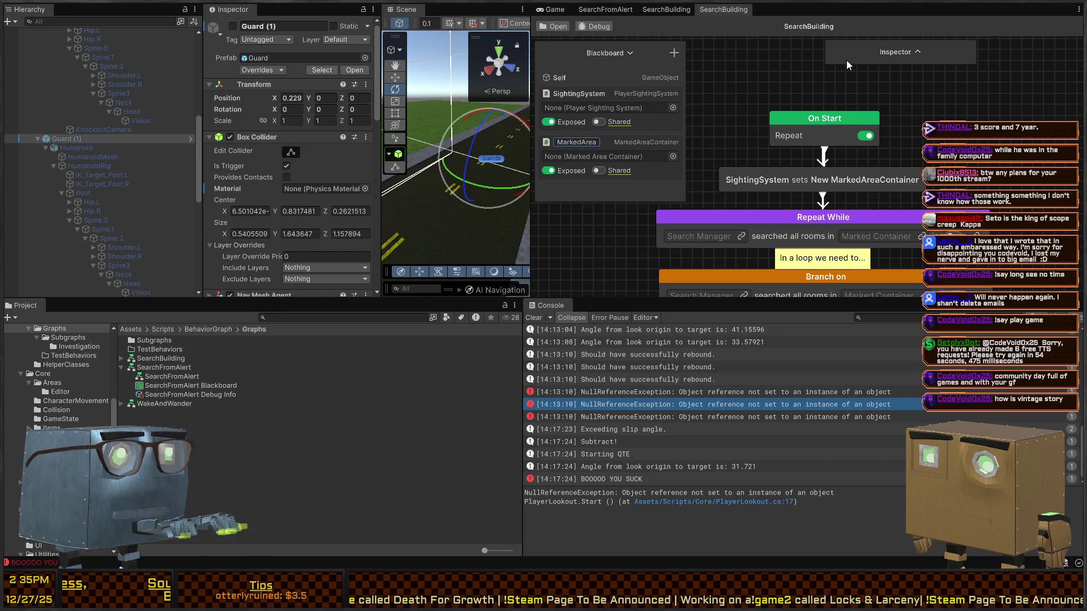
key("Return")
Open the variable list for Repeat While's Search Manager field.
mouse_move(765, 237)
left_mouse_down()
mouse_move(804, 211)
mouse_move(783, 174)
mouse_move(762, 219)
left_mouse_up()
left_click(778, 199)
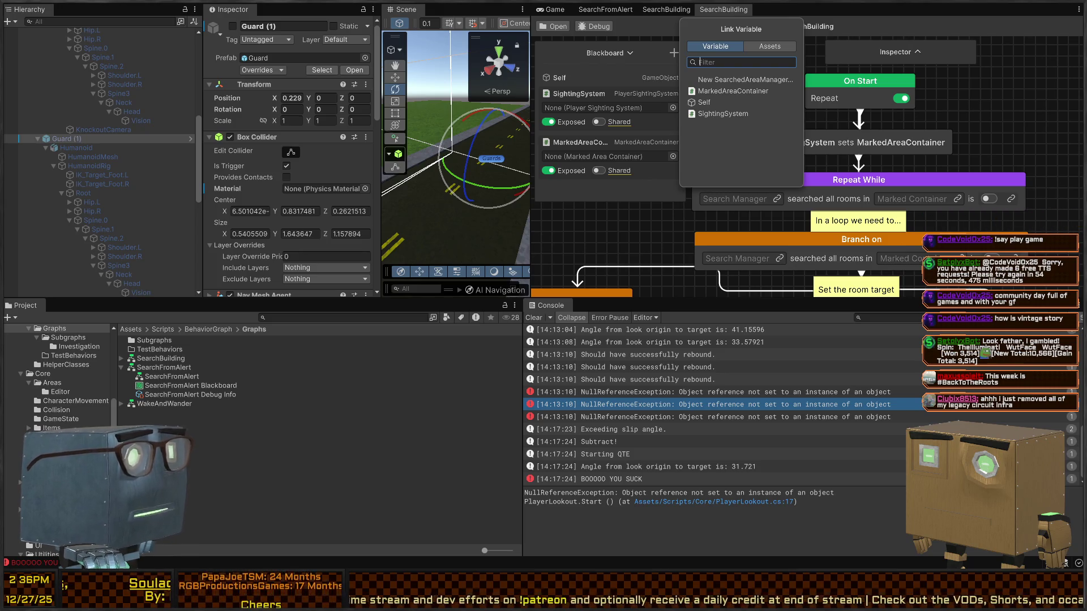
key("Escape")
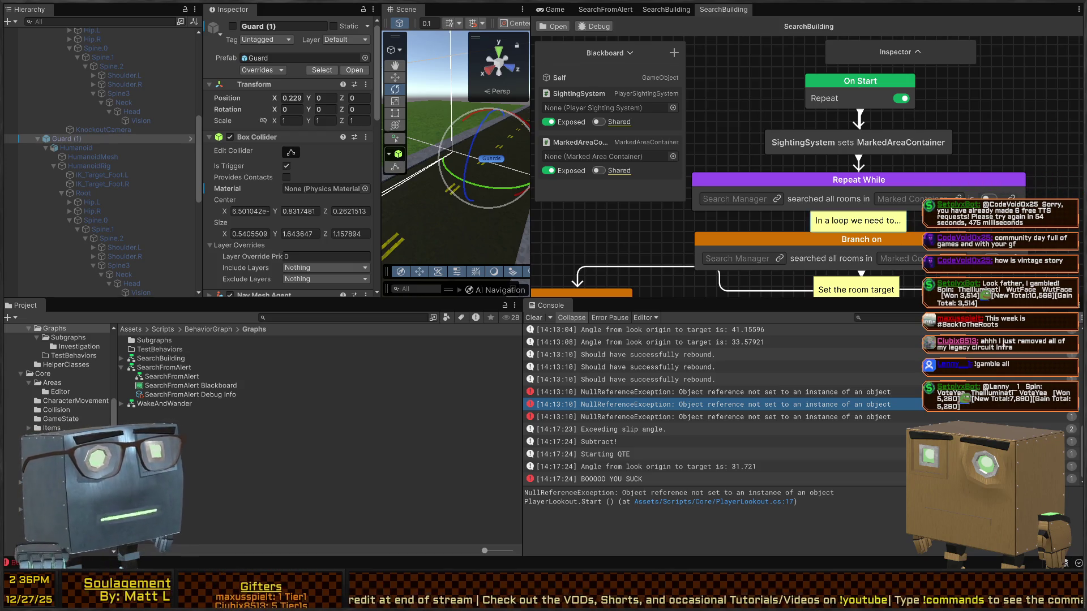
mouse_move(788, 213)
left_mouse_down()
mouse_move(886, 187)
mouse_move(811, 222)
left_mouse_up()
left_click(799, 208)
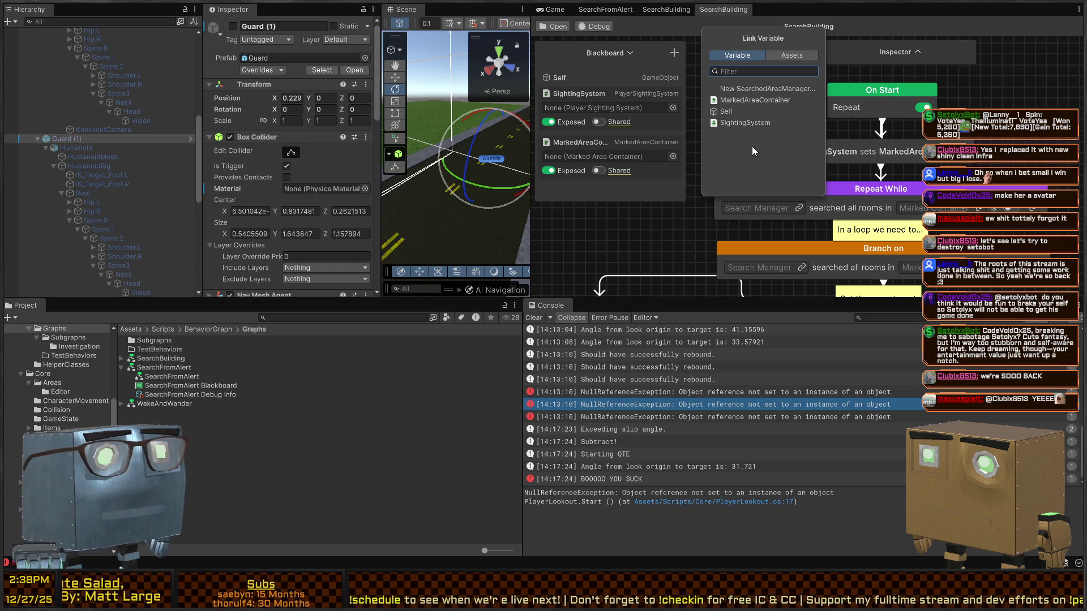
Create a new SearchedAreaManager variable named SearchManager for Repeat While's Search Manager field.
mouse_move(791, 179)
left_mouse_down()
mouse_move(811, 124)
mouse_move(796, 116)
left_mouse_up()
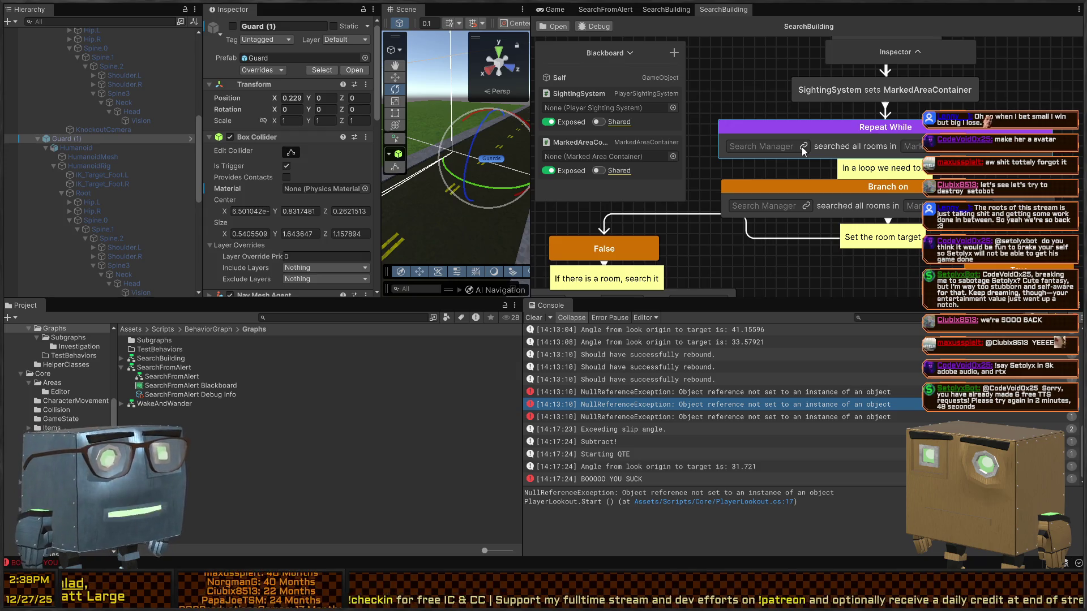
left_click(802, 146)
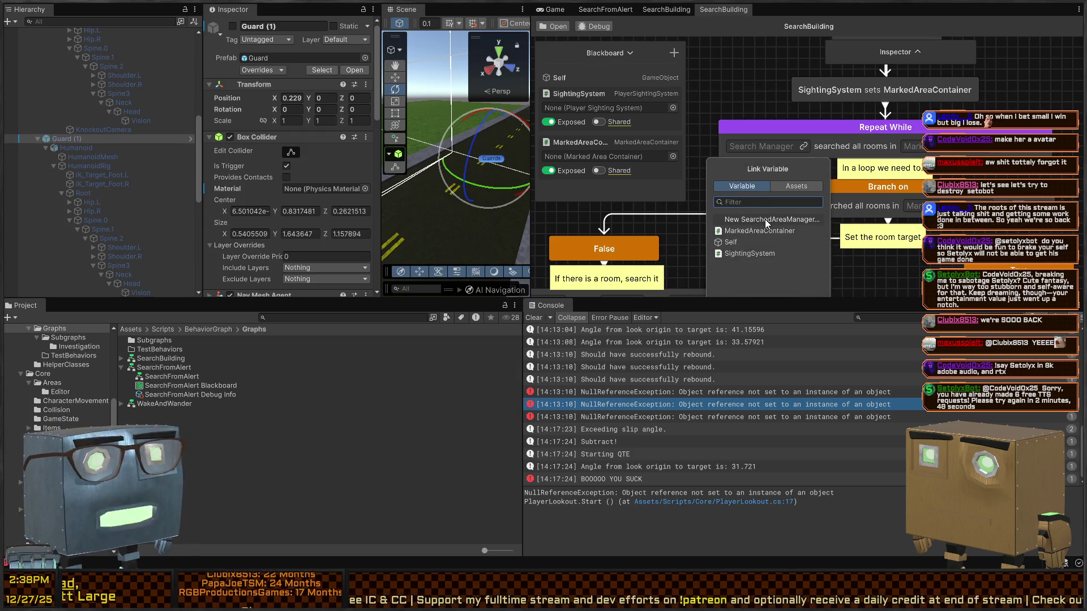
left_click(765, 219)
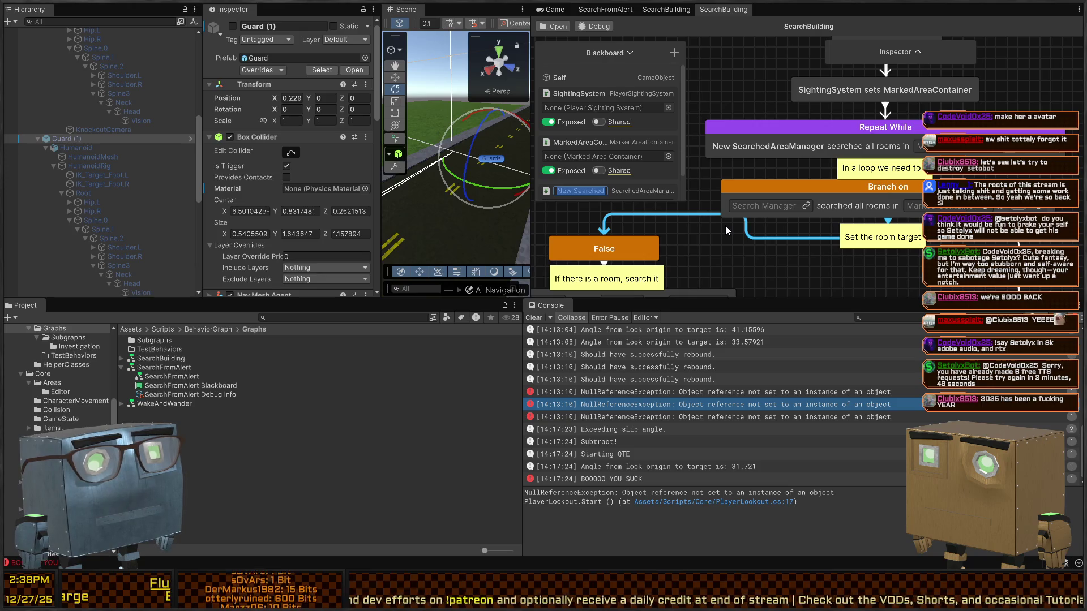
type("SearchManager")
key("Return")
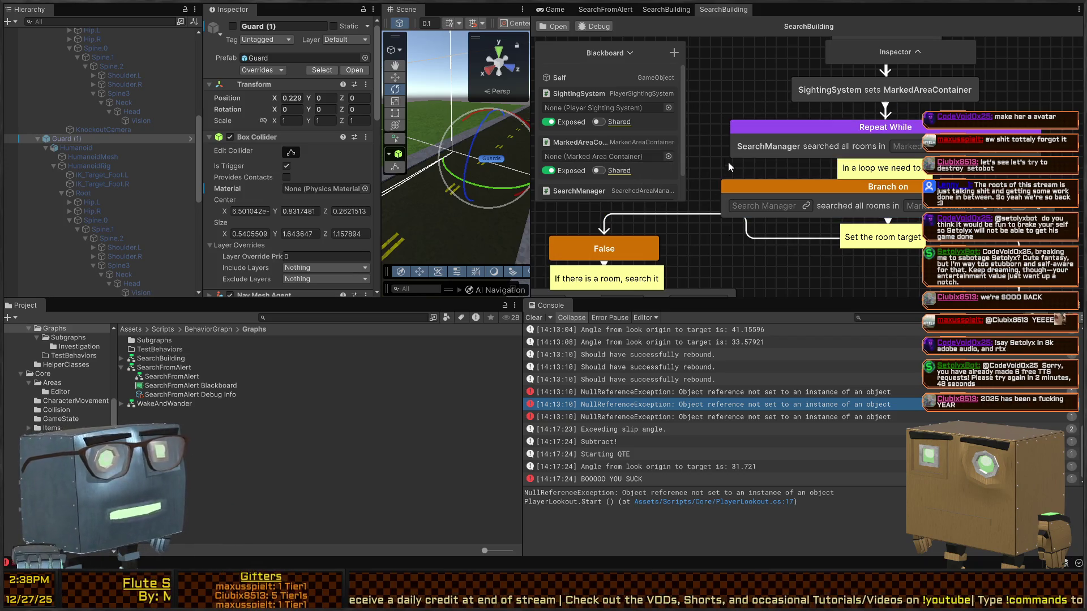
Link the SearchManager variable to the Branch on node's Search Manager field.
mouse_move(746, 208)
left_mouse_down()
mouse_move(746, 173)
mouse_move(734, 196)
left_mouse_up()
scroll(622, 162, "down", 1)
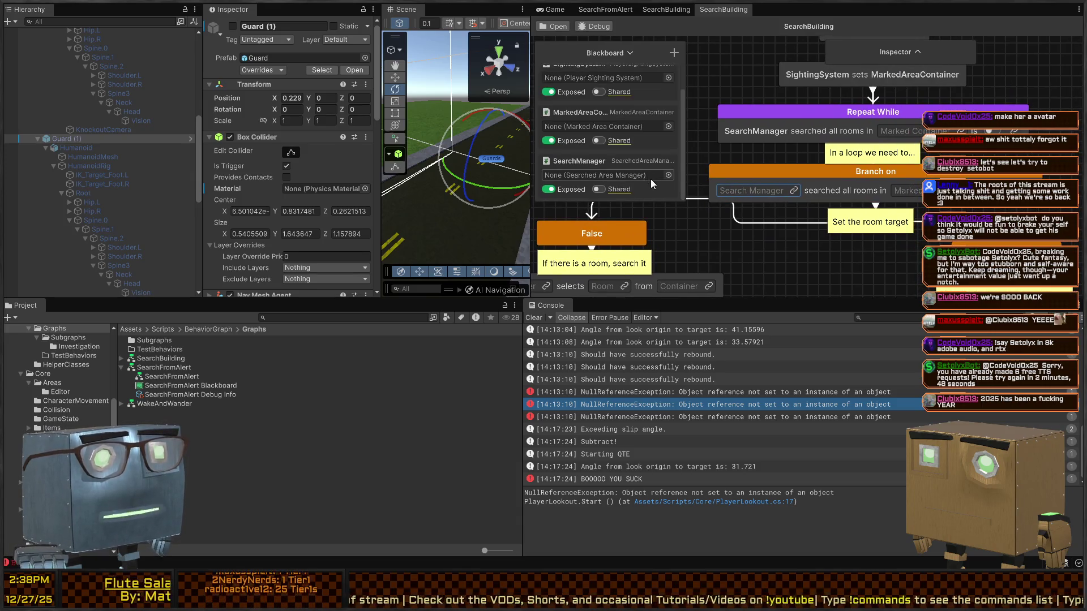
left_click_drag(584, 164, 763, 190)
mouse_move(887, 183)
left_mouse_down()
mouse_move(787, 196)
mouse_move(905, 160)
mouse_move(852, 162)
left_mouse_up()
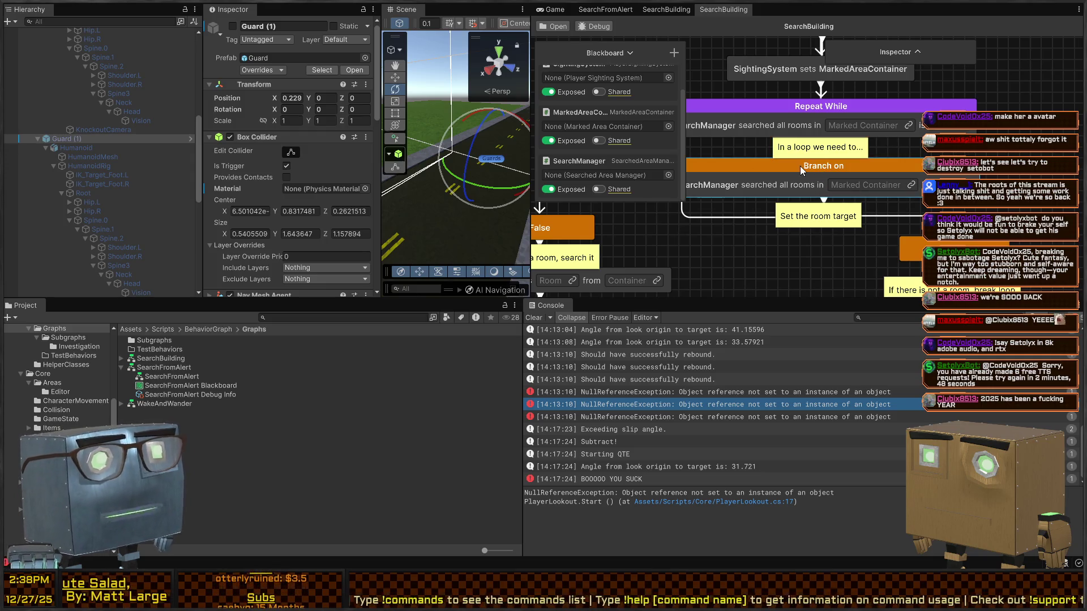
Drag MarkedAreaContainer onto the Marked Container fields of Repeat While and Branch on.
left_click_drag(935, 141, 917, 207)
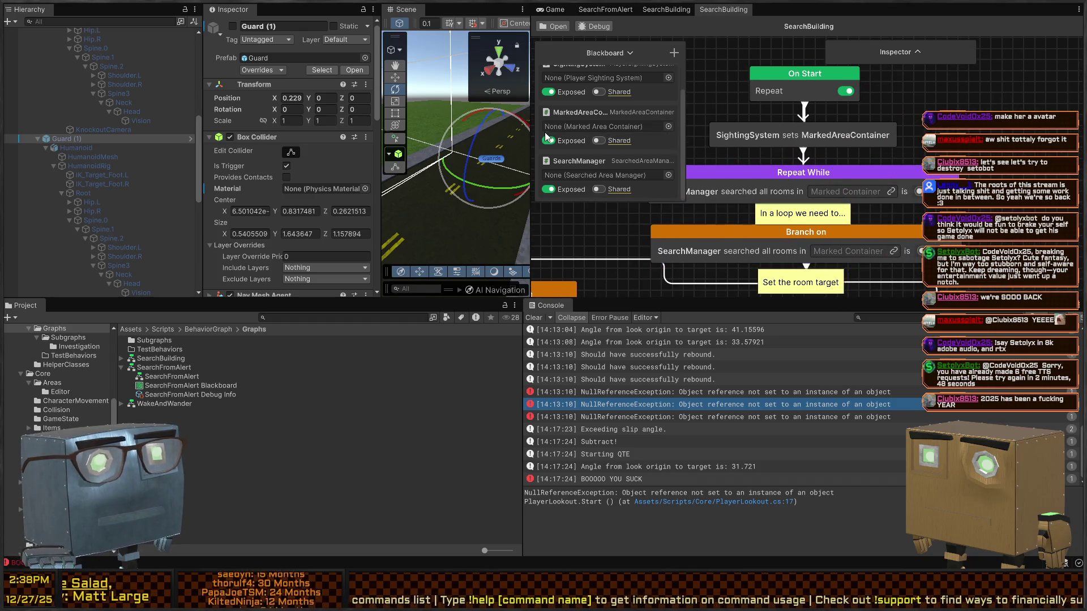
left_click_drag(577, 113, 842, 201)
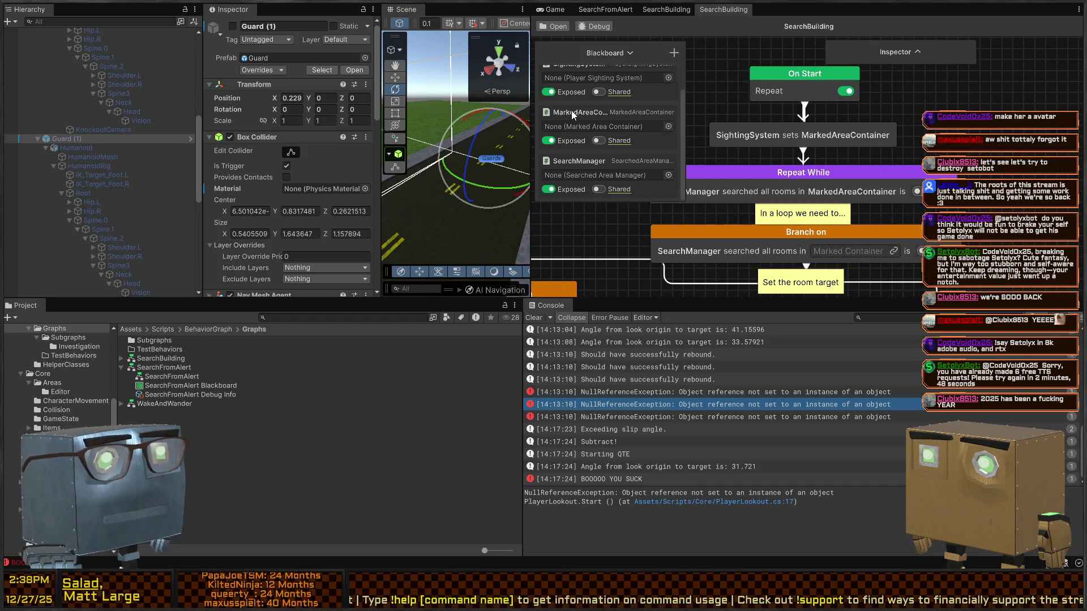
left_click_drag(806, 253, 850, 249)
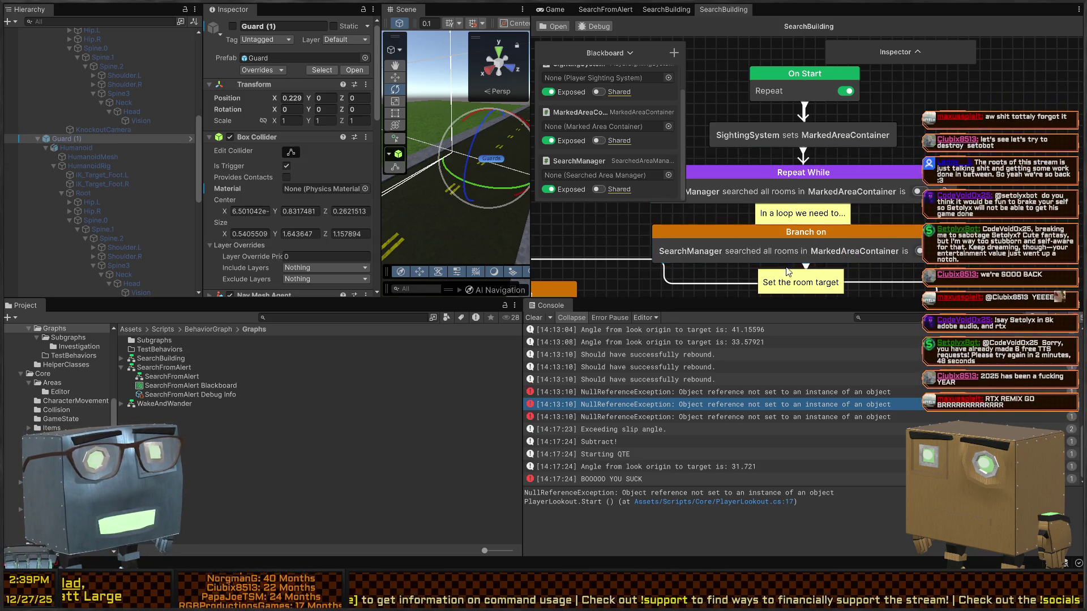
scroll(766, 195, "down", 5)
scroll(766, 195, "left", 5)
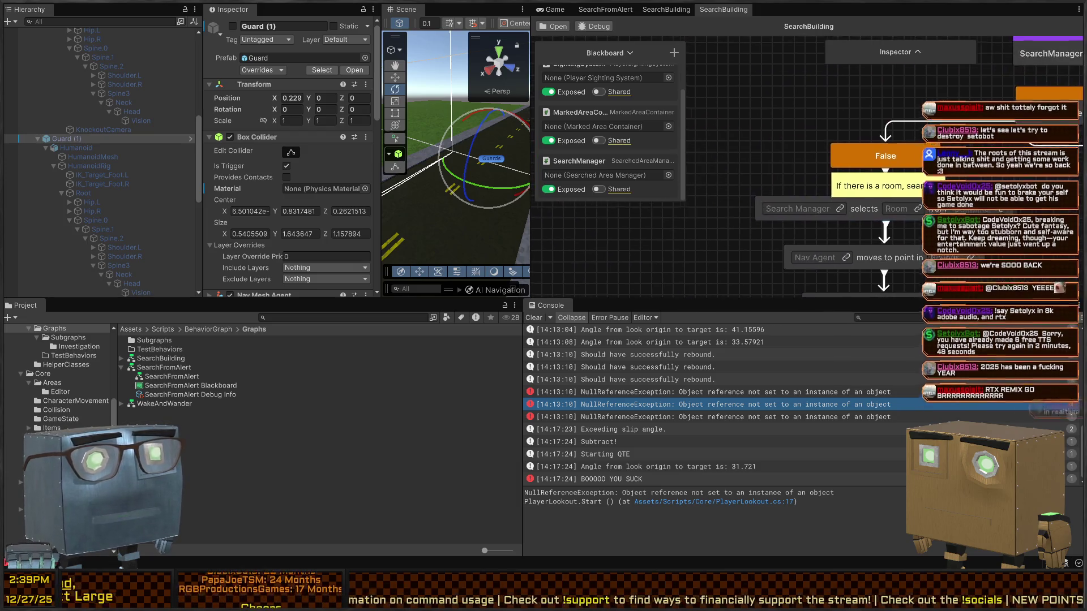
scroll(791, 183, "down", 2)
scroll(653, 82, "up", 2)
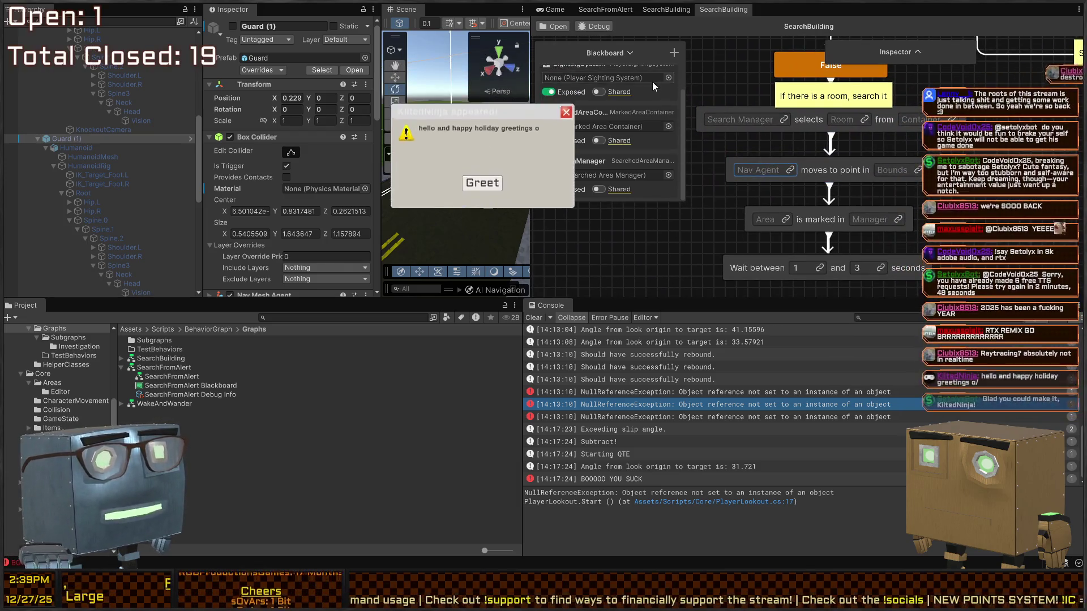
Collapse the SightingSystem and MarkedAreaContainer blackboard entries and close the pop-up message dialogs.
left_click(624, 91)
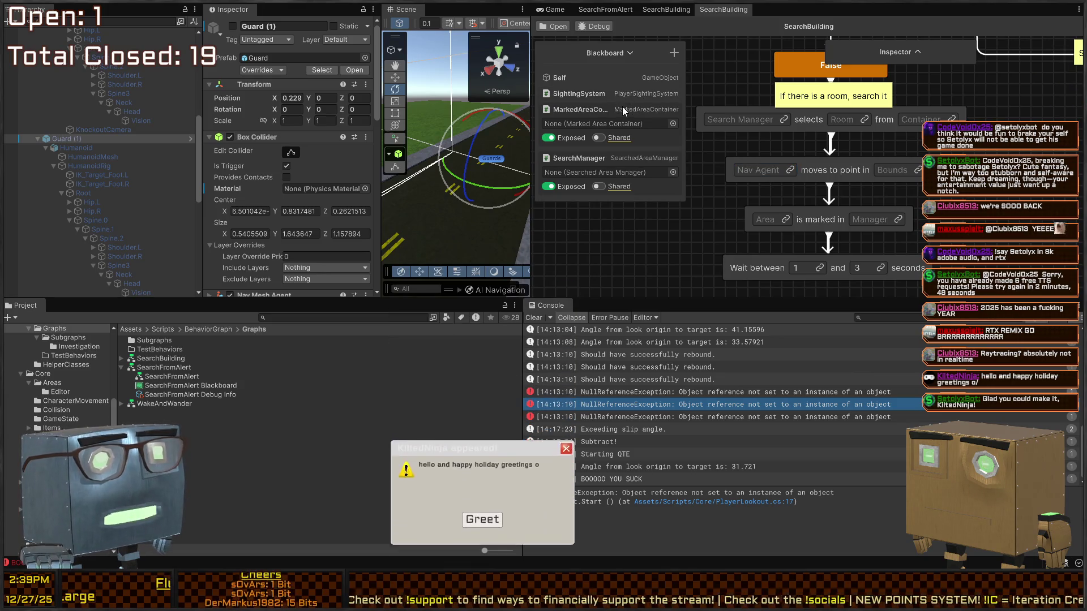
left_click(622, 107)
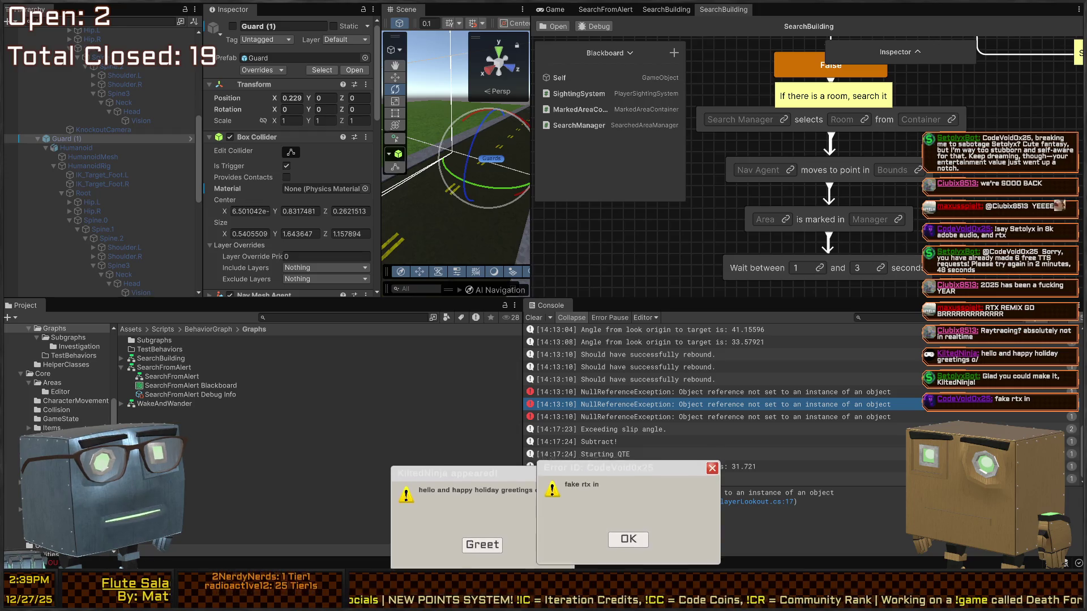
left_click(628, 534)
left_click(481, 542)
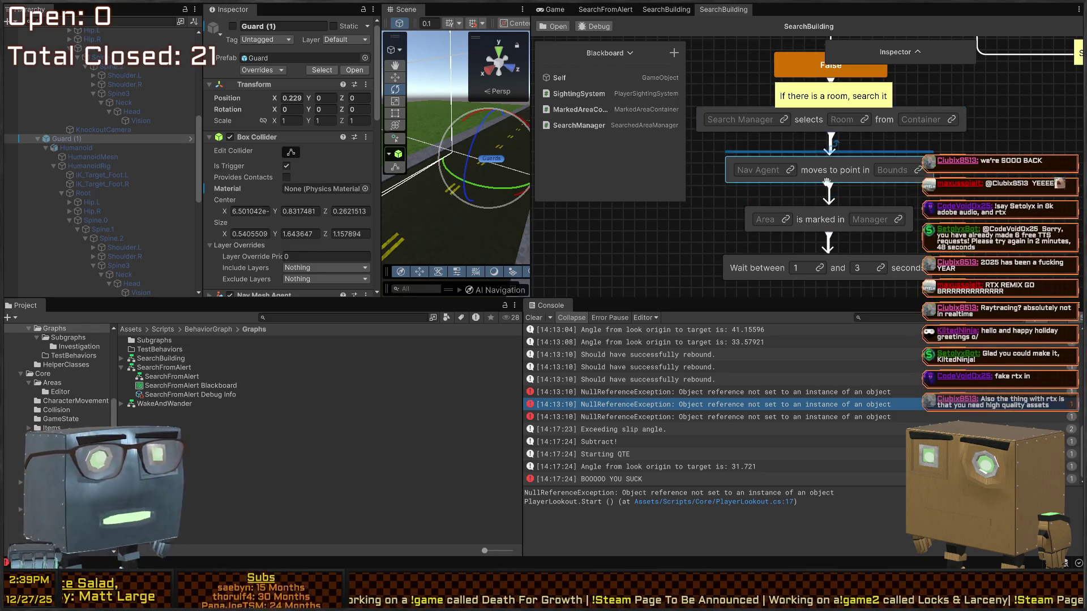
Link the room-selecting node's Search Manager to SearchManager and bring up its Room field's variable choices.
left_click_drag(804, 110, 808, 152)
left_click(788, 161)
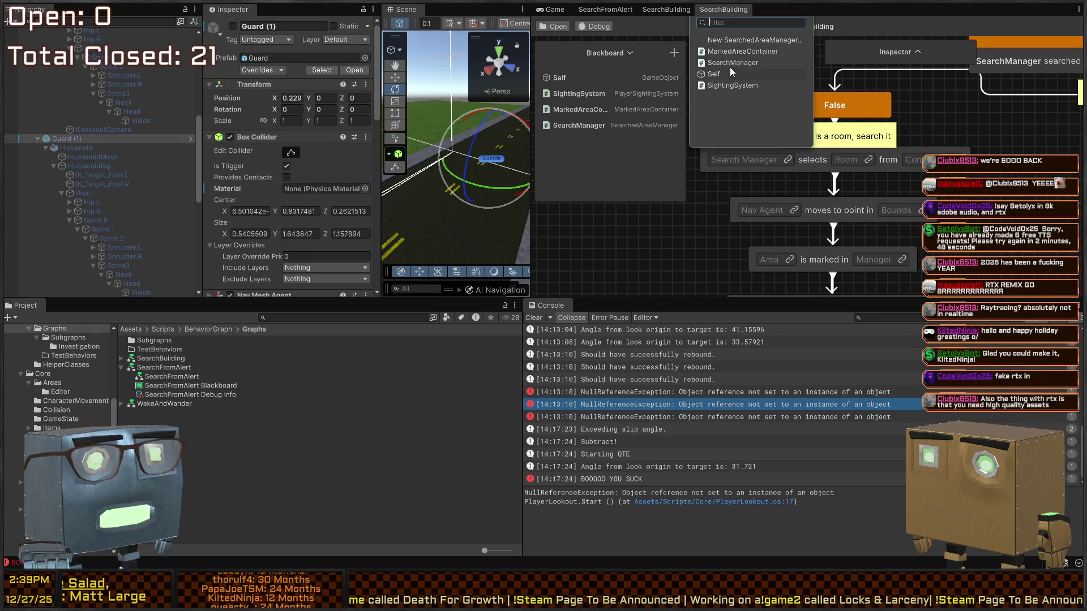
left_click(730, 63)
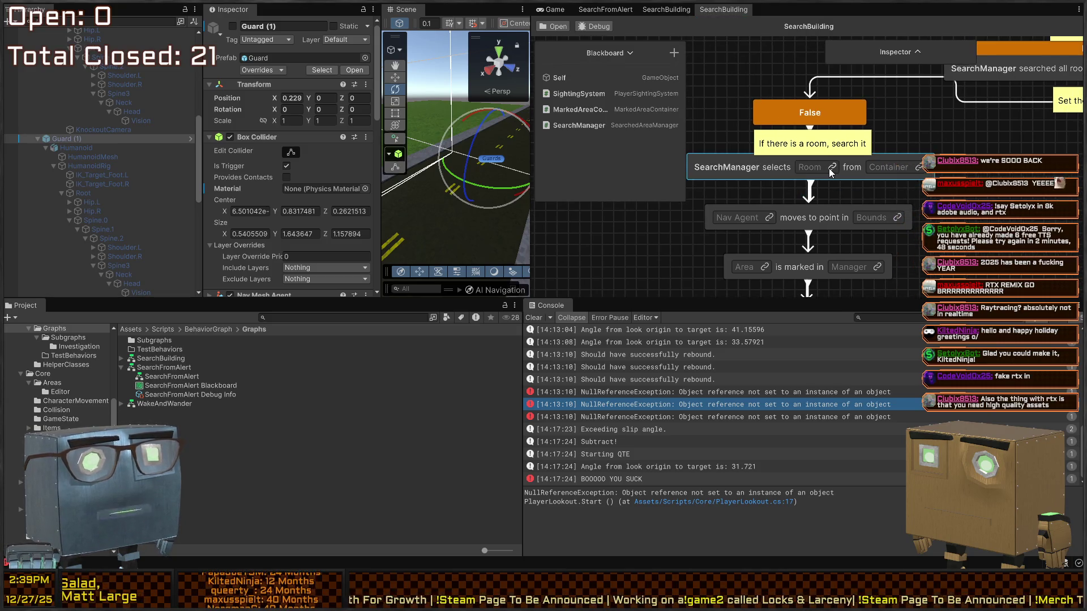
left_click(832, 166)
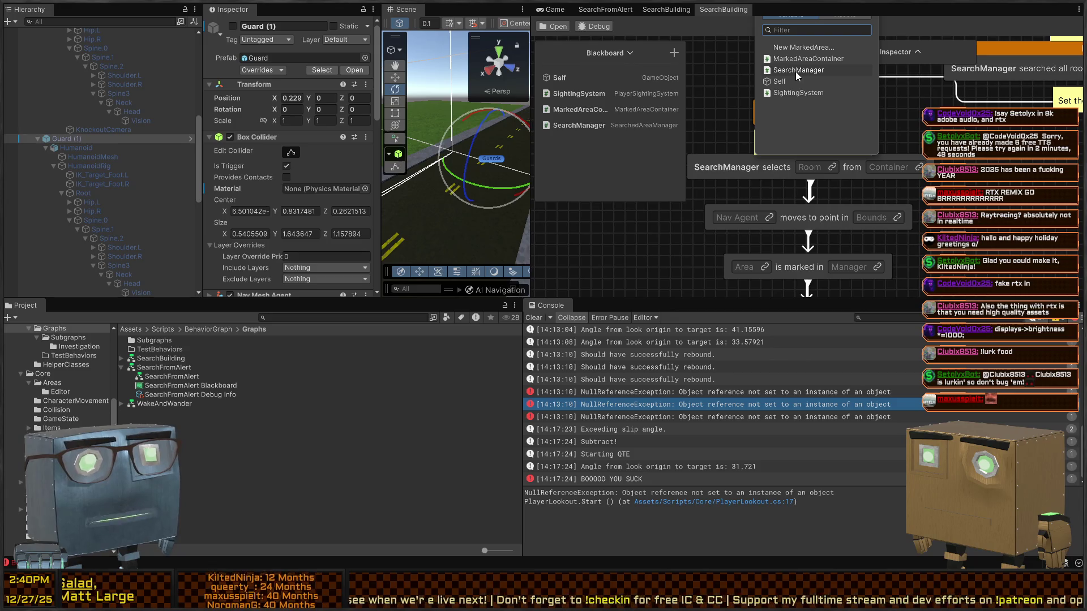
Send the selected room to a new MarkedArea variable, then list variables for the Container field.
left_click(830, 169)
left_click(831, 167)
left_click(811, 47)
type("Marked")
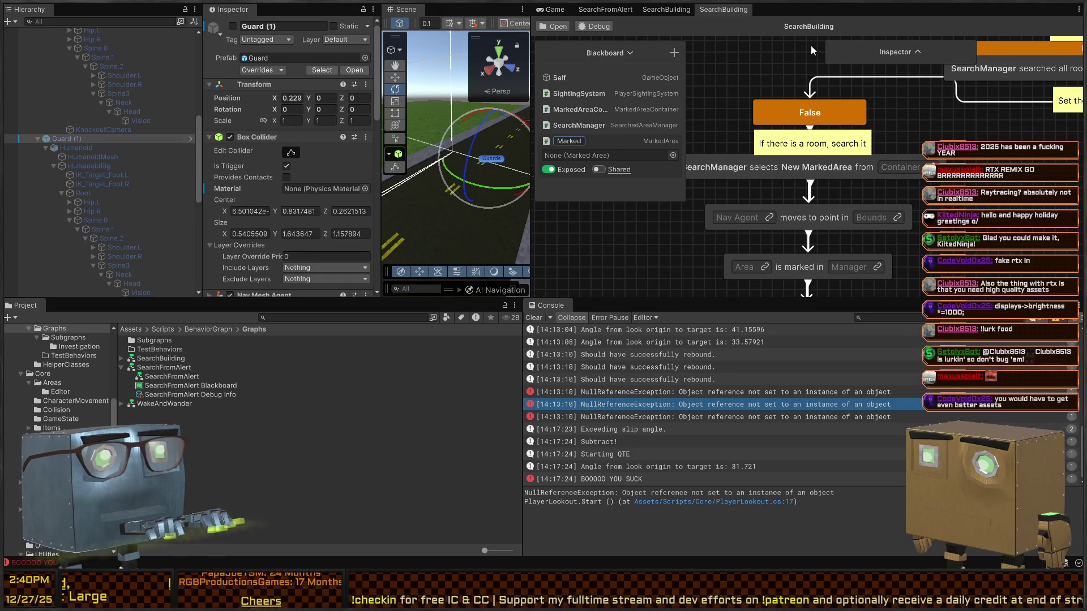
type("Area")
key("Return")
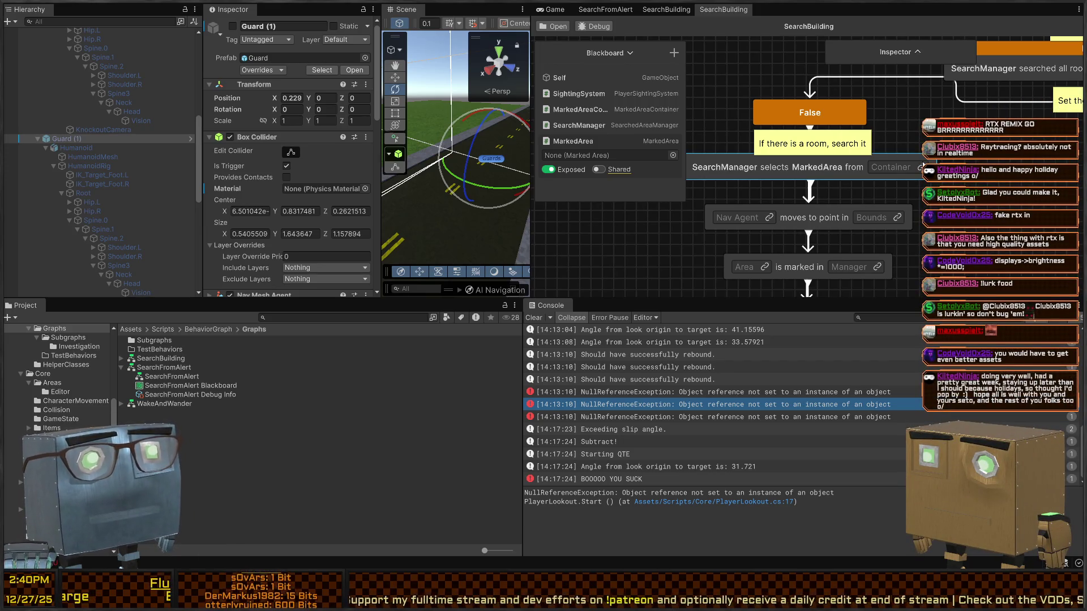
left_click(891, 168)
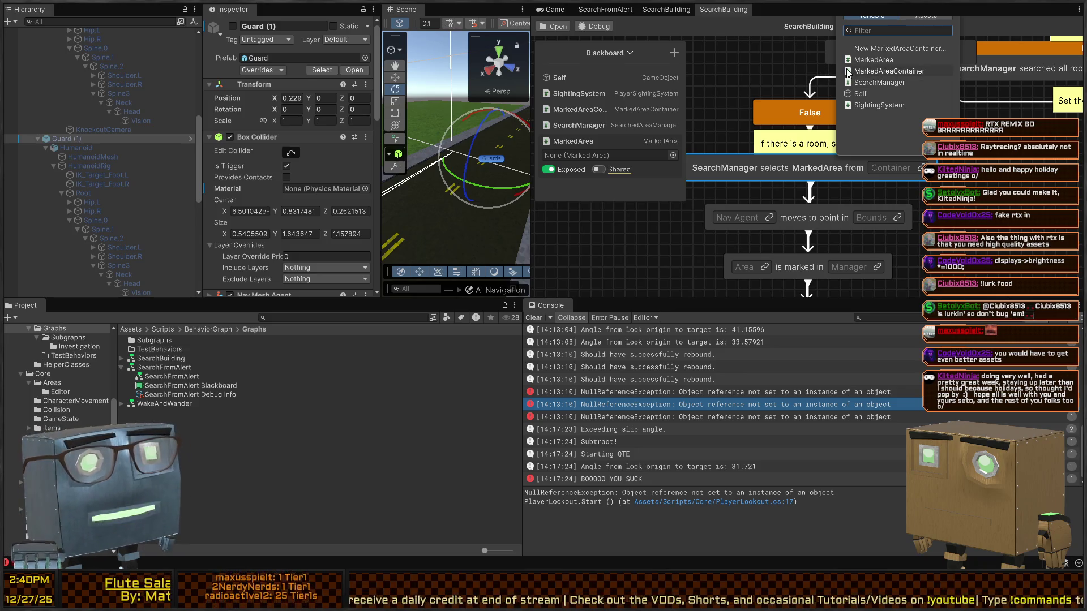
Close the Link Variable list unlinked and pan until the False branch's Wait node shows.
left_click(906, 82)
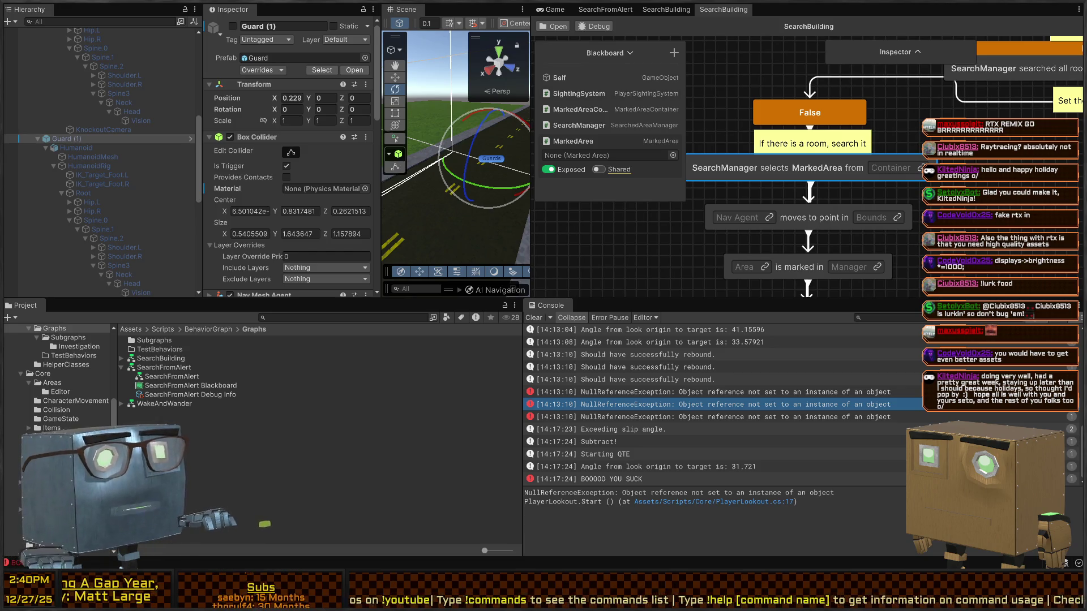
mouse_move(830, 171)
left_mouse_down()
mouse_move(888, 156)
mouse_move(848, 126)
mouse_move(868, 140)
mouse_move(838, 145)
mouse_move(794, 188)
left_mouse_up()
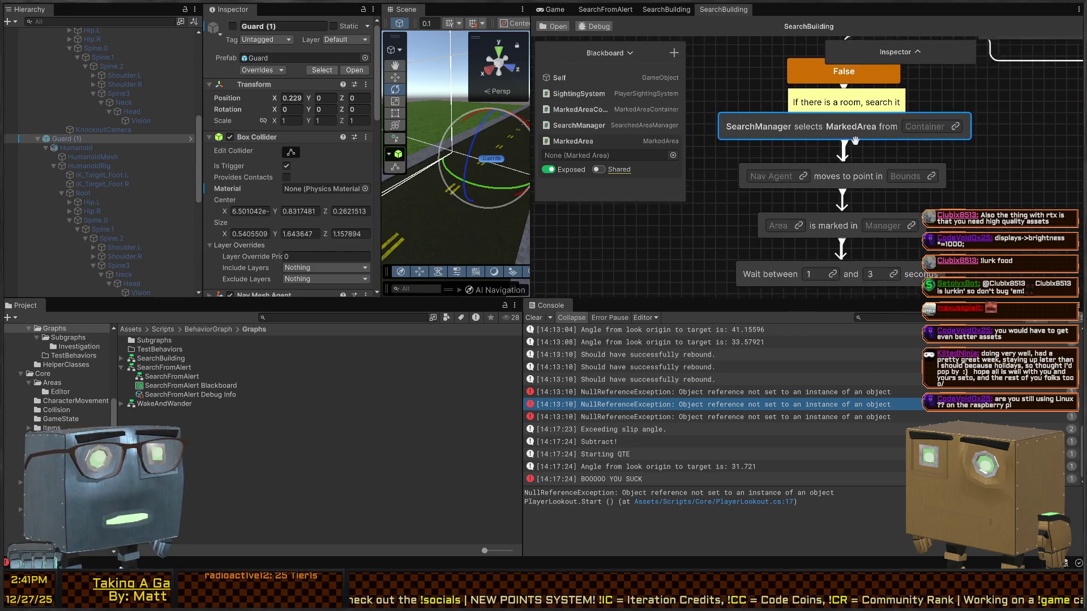
left_click_drag(801, 164, 865, 140)
left_click_drag(798, 141, 795, 139)
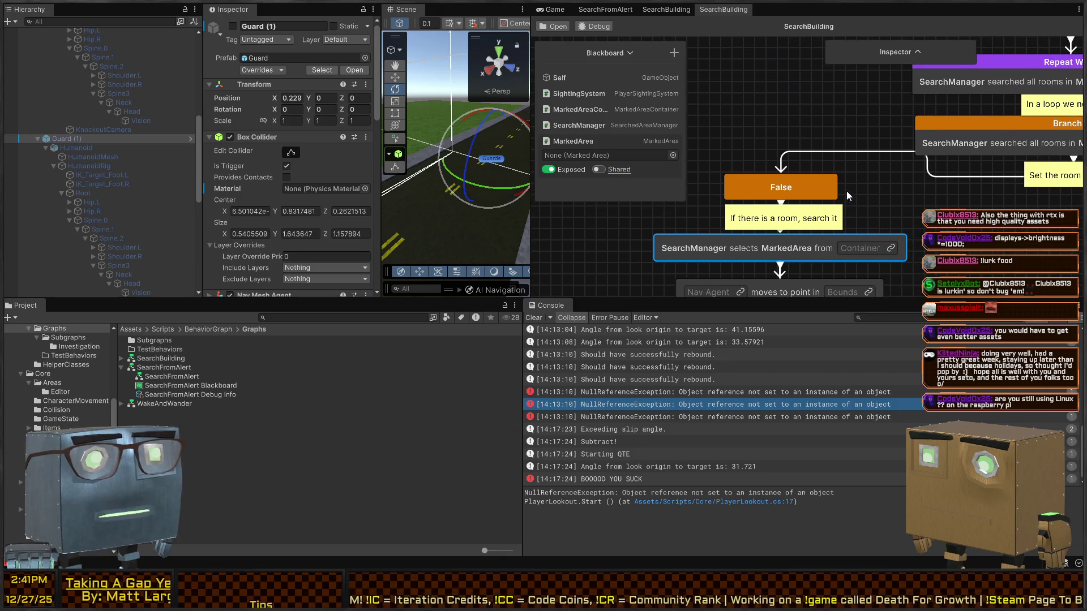
key("f")
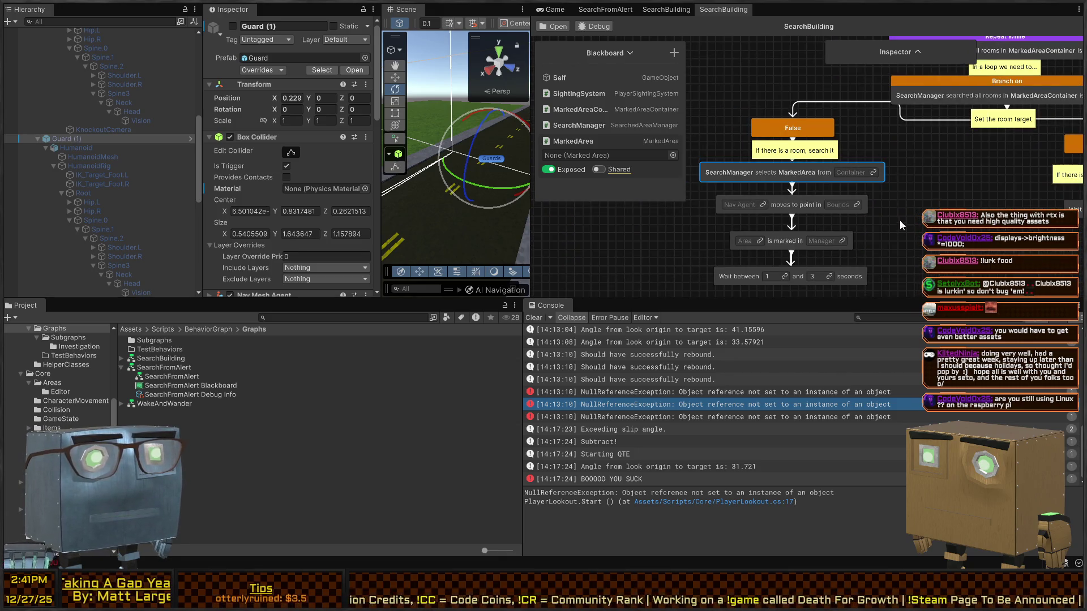
mouse_move(910, 242)
left_mouse_down()
mouse_move(730, 148)
mouse_move(704, 56)
left_mouse_up()
left_click_drag(798, 99, 798, 79)
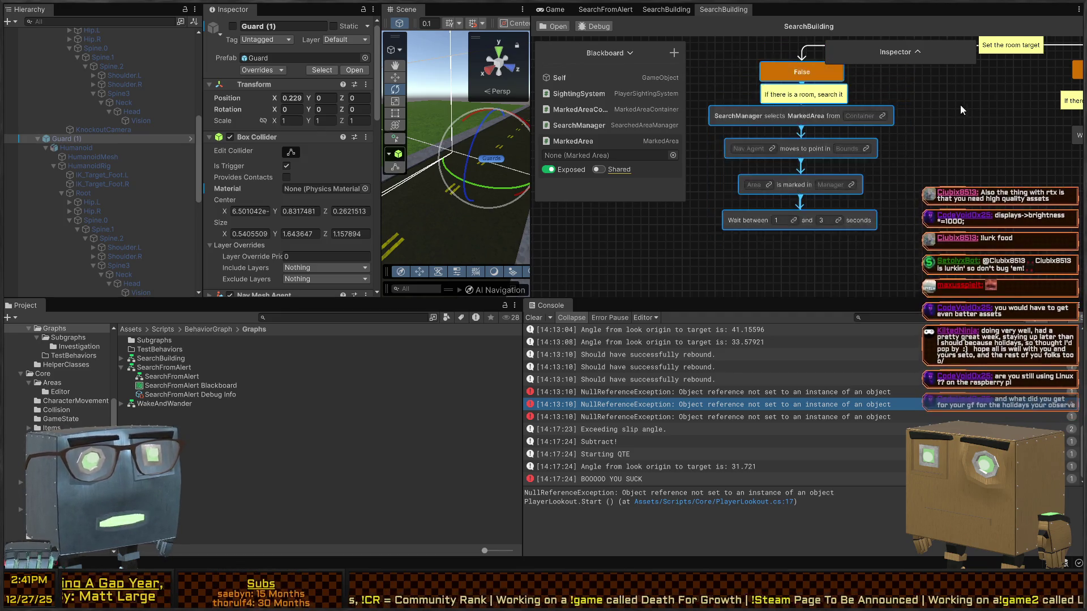
left_click_drag(960, 104, 852, 180)
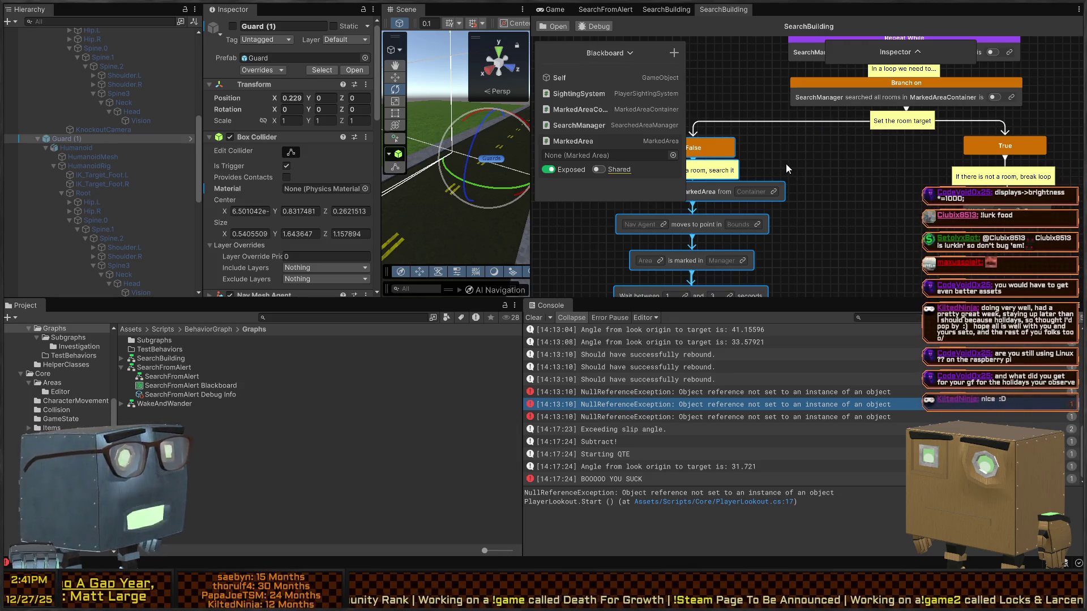
mouse_move(786, 163)
left_mouse_down()
mouse_move(865, 125)
mouse_move(868, 137)
left_mouse_up()
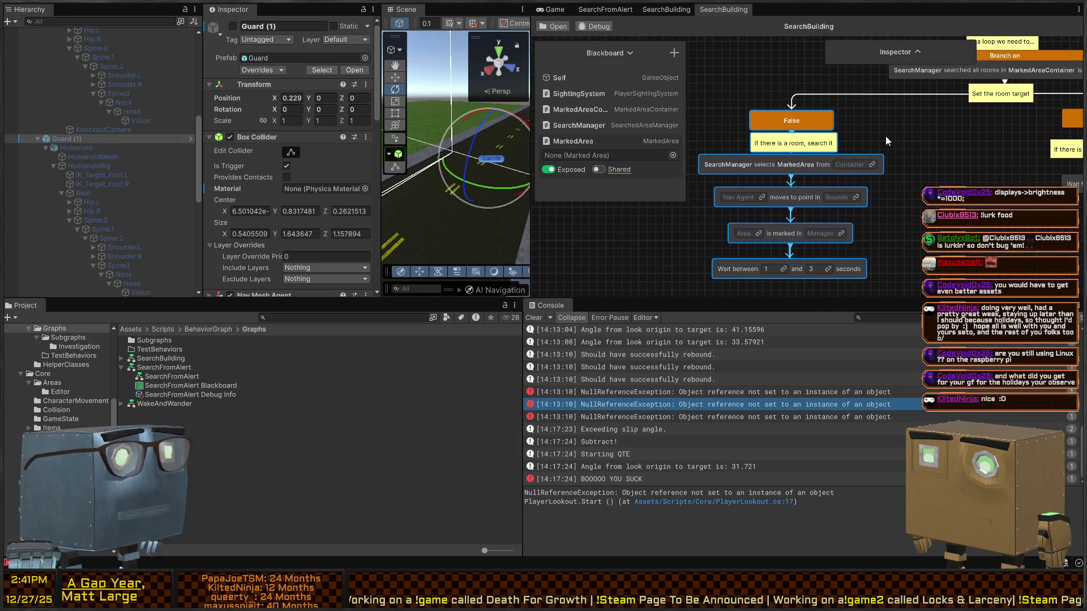
left_click(903, 144)
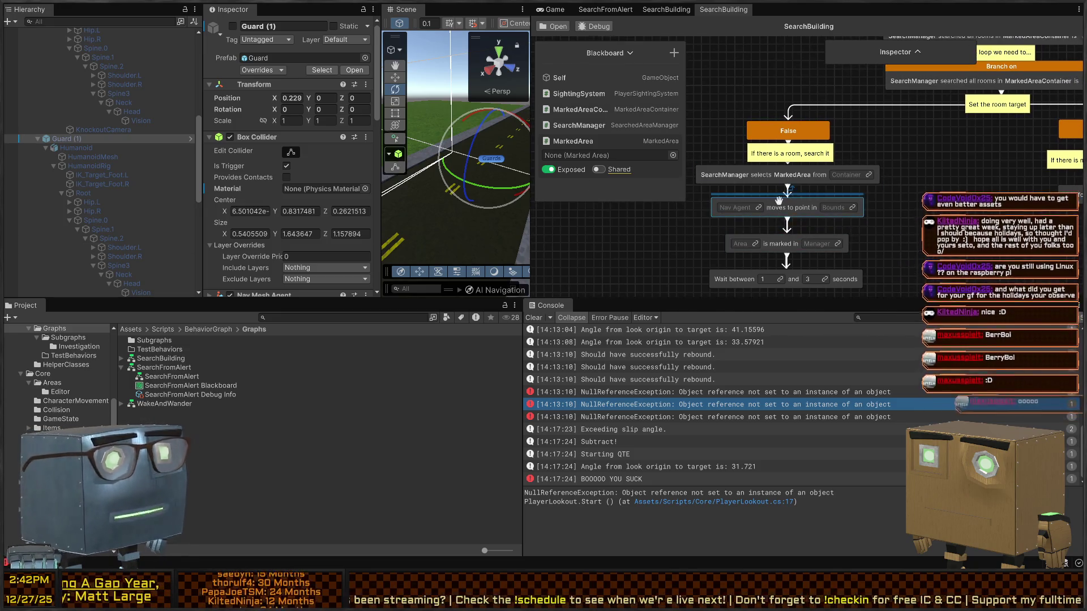
Link the selection node's Container field to the MarkedAreaContainer variable.
left_click_drag(884, 175, 862, 194)
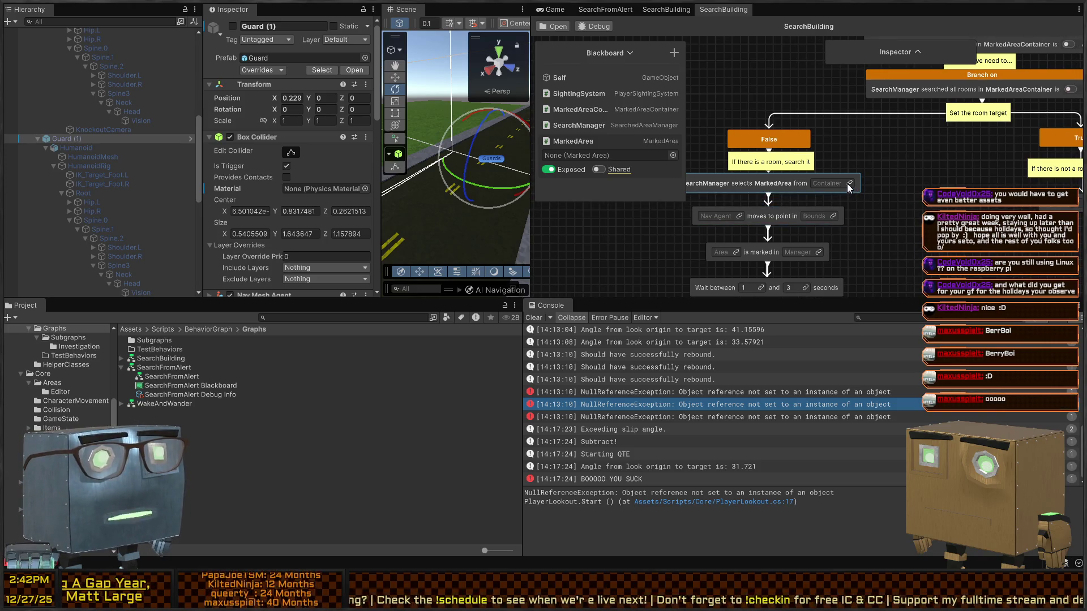
left_click(848, 183)
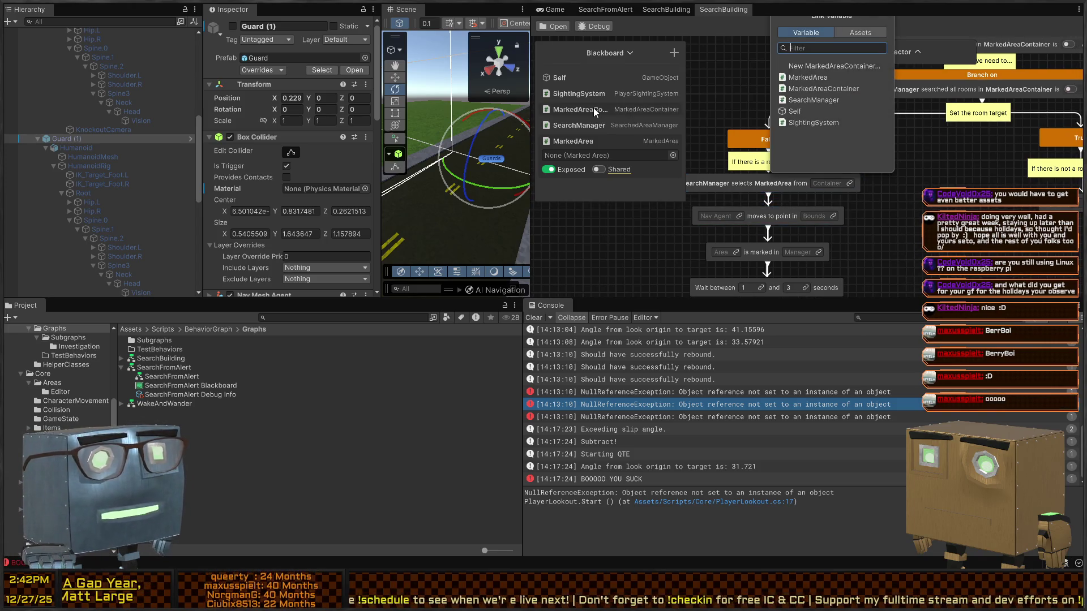
left_click(851, 88)
Try reordering the Nav Agent moves and Area is marked nodes, leaving their order unchanged.
mouse_move(850, 213)
left_mouse_down()
mouse_move(911, 219)
mouse_move(807, 307)
mouse_move(742, 215)
mouse_move(819, 190)
mouse_move(778, 269)
mouse_move(782, 243)
mouse_move(892, 162)
mouse_move(874, 150)
left_mouse_up()
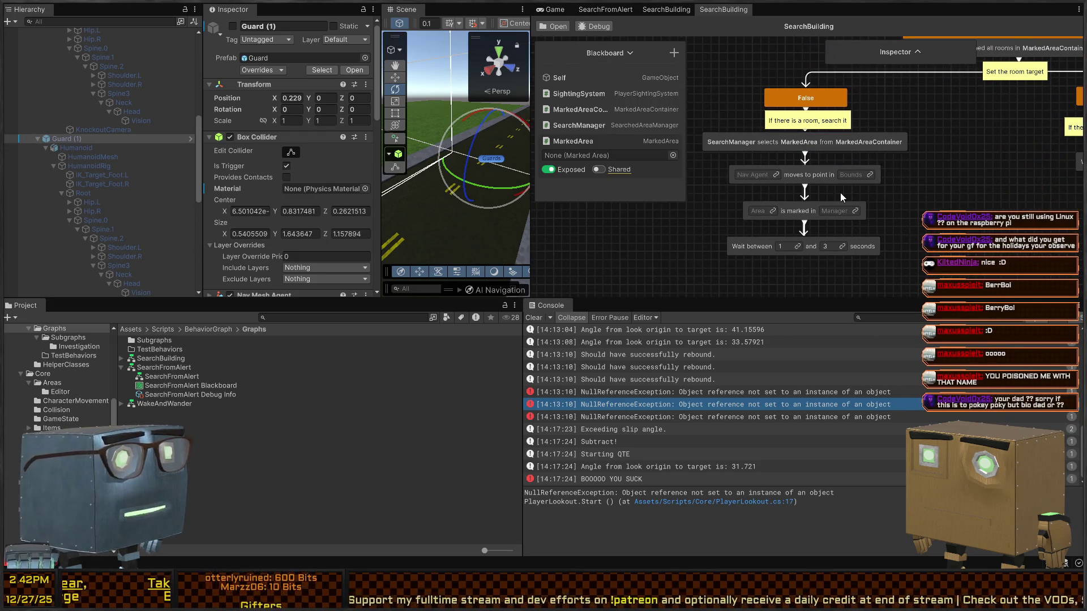
left_click(790, 178)
left_click_drag(784, 207, 784, 202)
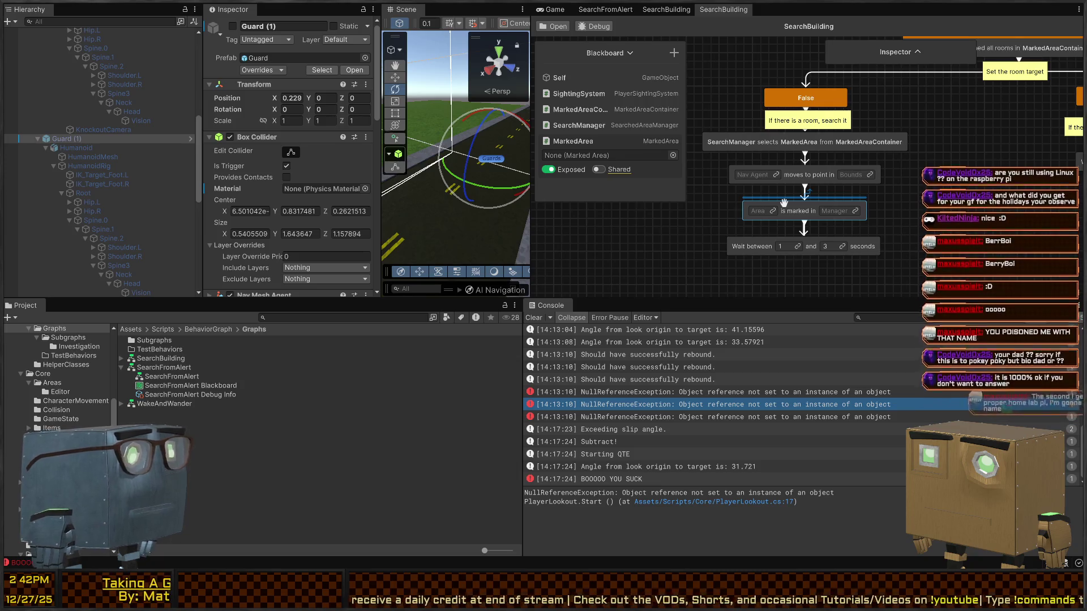
mouse_move(784, 203)
left_mouse_down()
mouse_move(791, 177)
mouse_move(858, 193)
left_mouse_up()
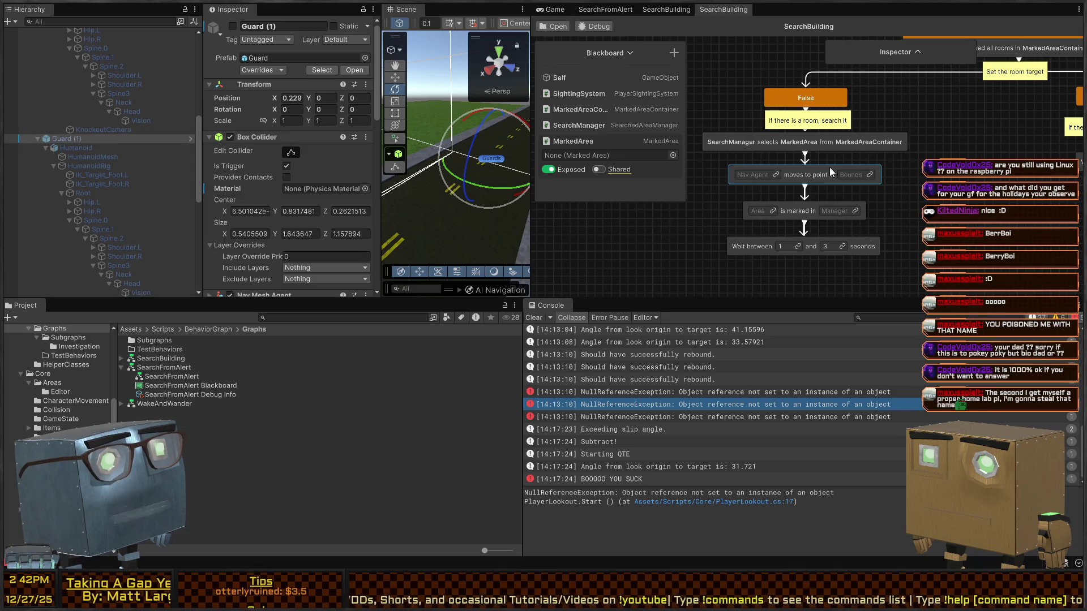
left_click_drag(830, 168, 753, 165)
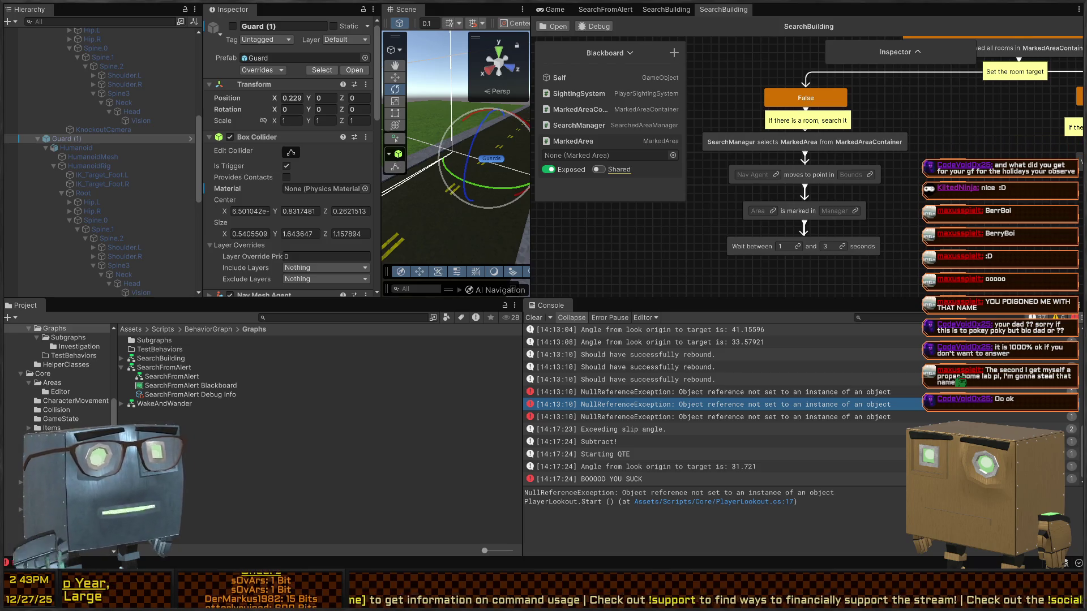
left_click(805, 170)
left_click(804, 145)
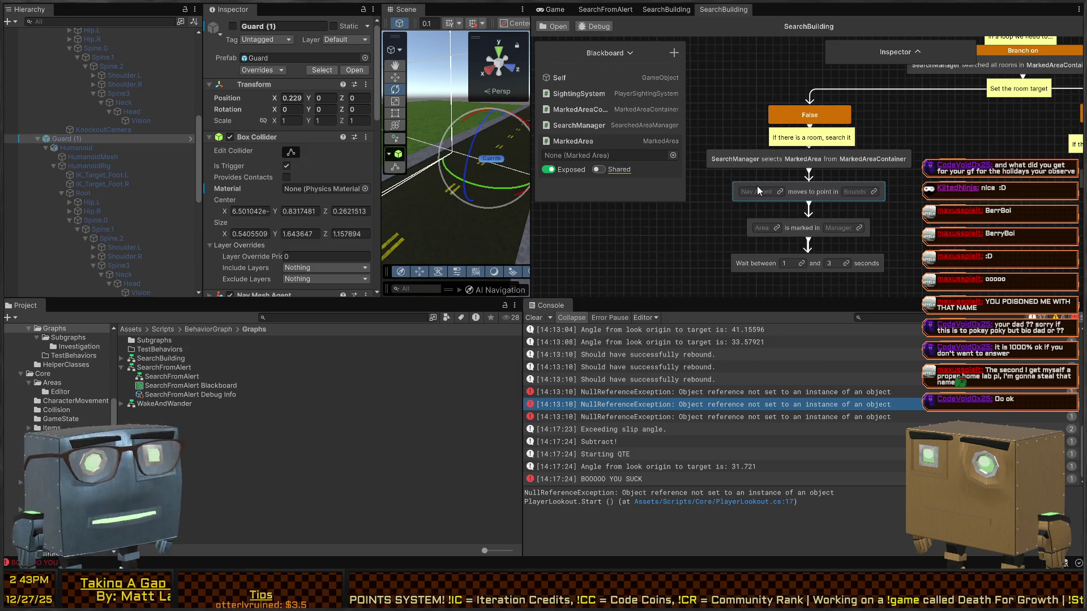
mouse_move(756, 186)
left_mouse_down()
mouse_move(735, 200)
mouse_move(797, 208)
mouse_move(786, 211)
left_mouse_up()
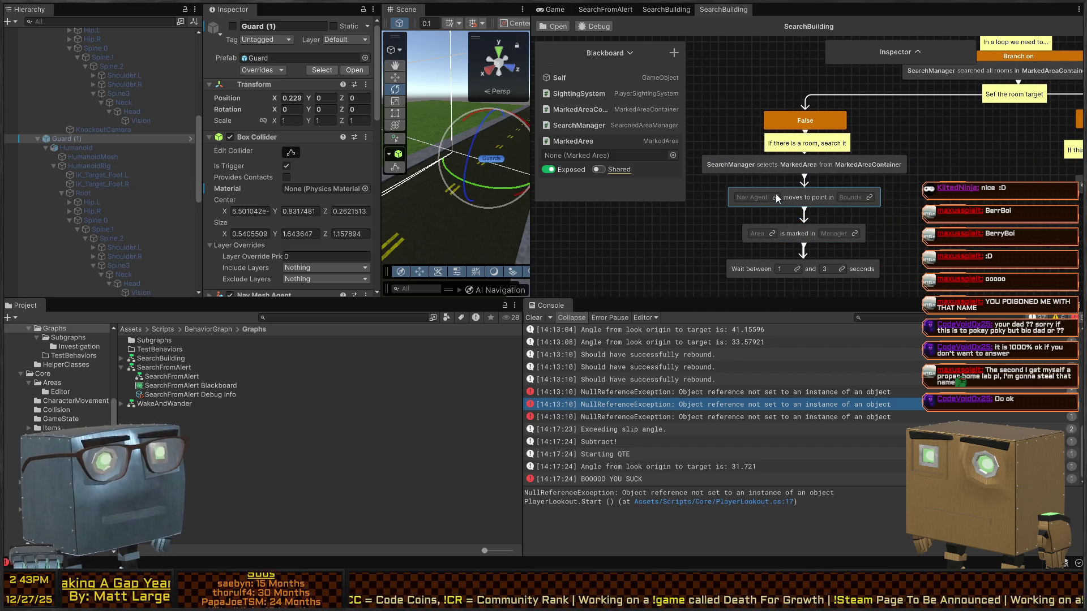
Add a Nav Mesh Agent blackboard variable named NavMeshAgent and use it as the move-to-point agent.
left_click(674, 53)
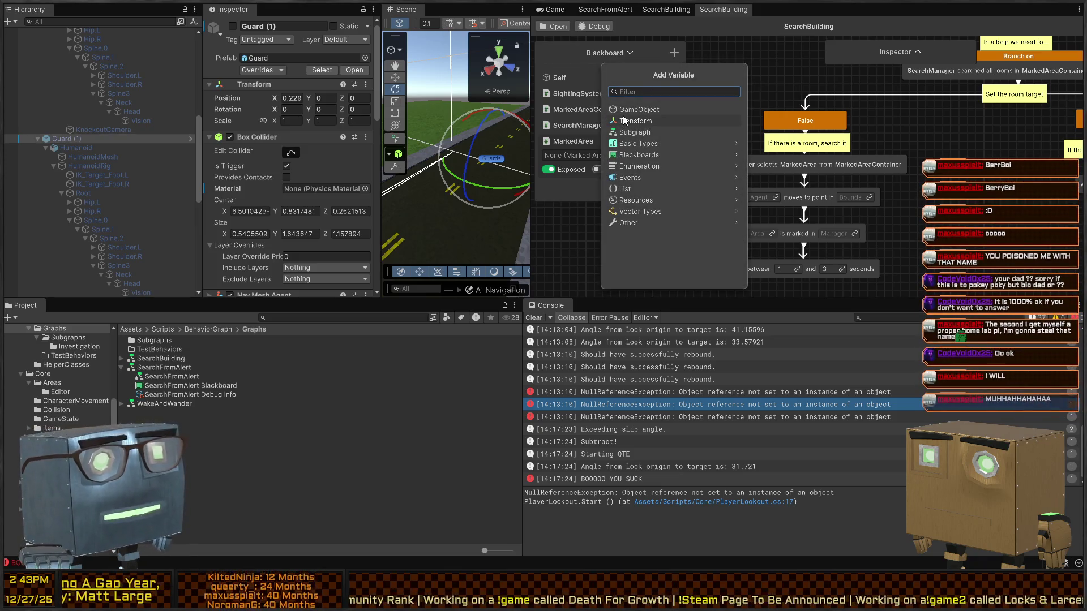
type("navm")
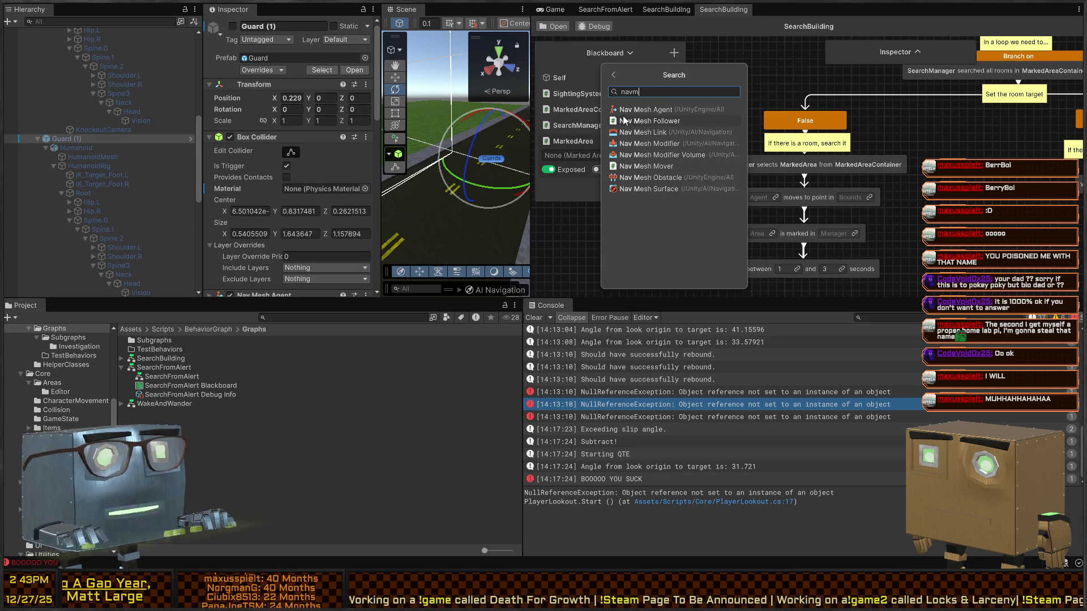
left_click(622, 111)
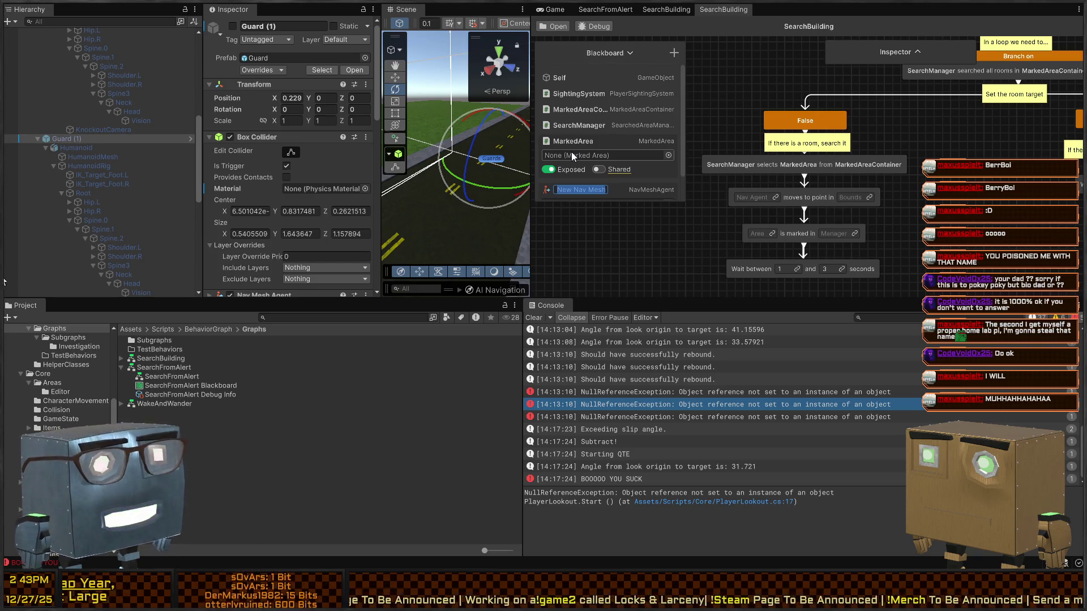
type("NavMeshAgent")
key("Return")
mouse_move(617, 189)
left_mouse_down()
mouse_move(592, 77)
mouse_move(589, 88)
mouse_move(799, 233)
mouse_move(727, 222)
mouse_move(753, 193)
left_mouse_up()
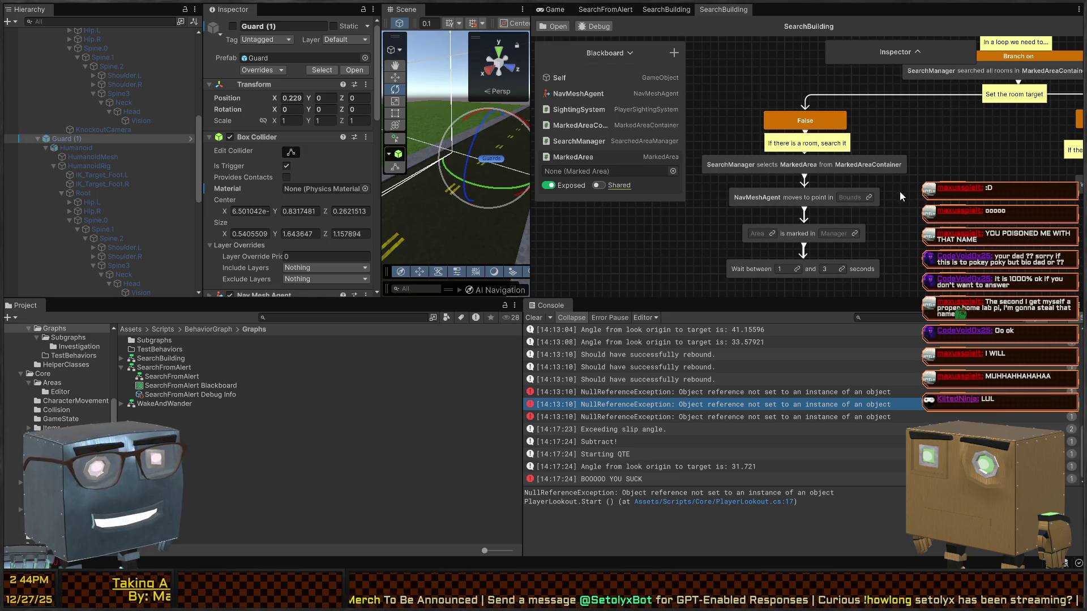
Link the Bounds and Area fields to MarkedArea and the Manager field to SearchManager.
left_click(868, 198)
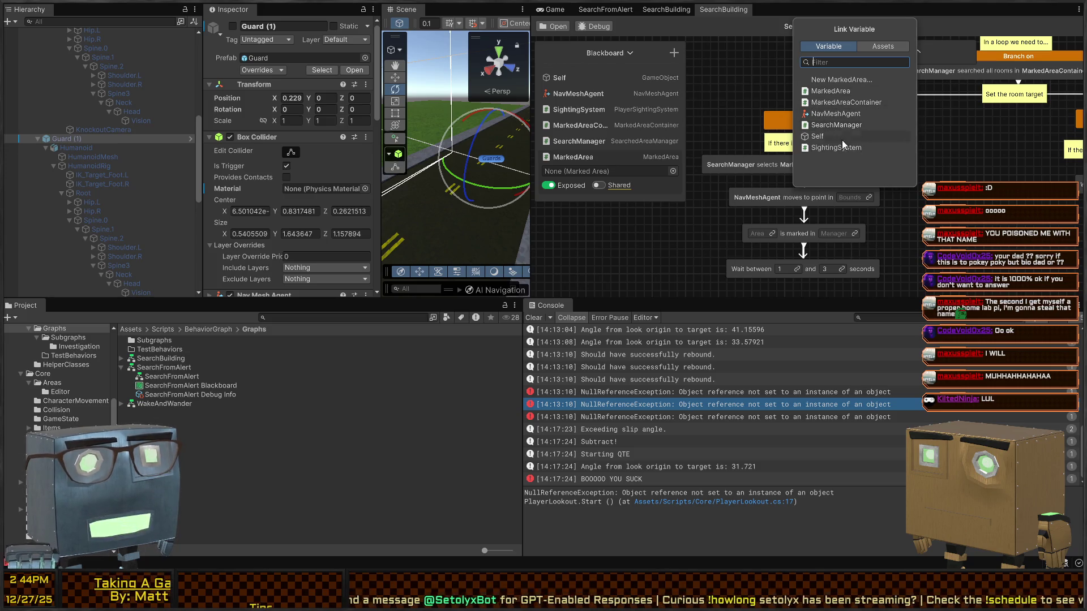
left_click(834, 92)
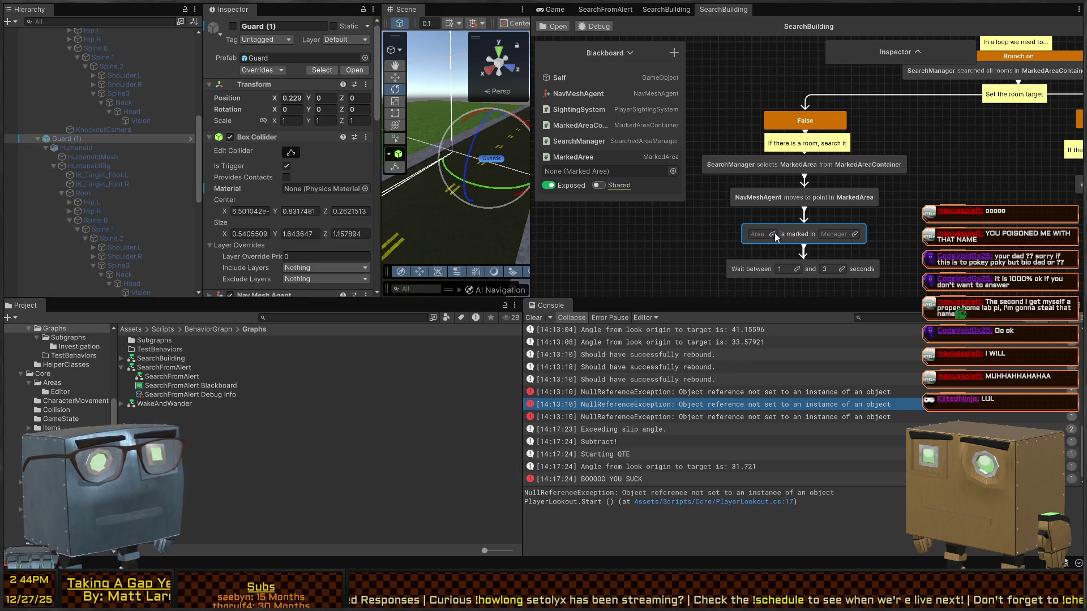
left_click(773, 233)
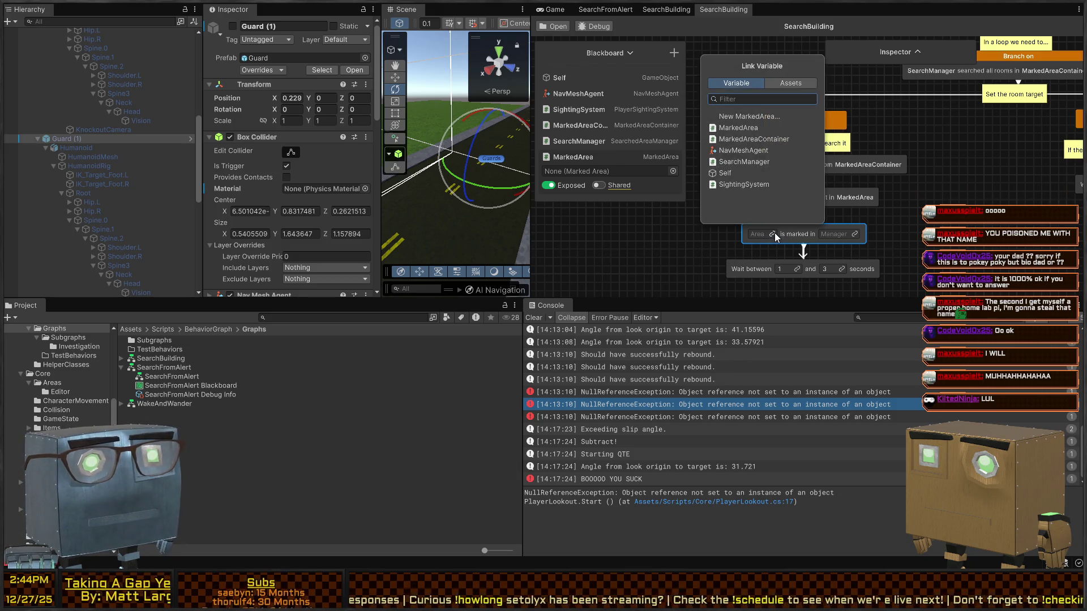
left_click(755, 128)
left_click(850, 234)
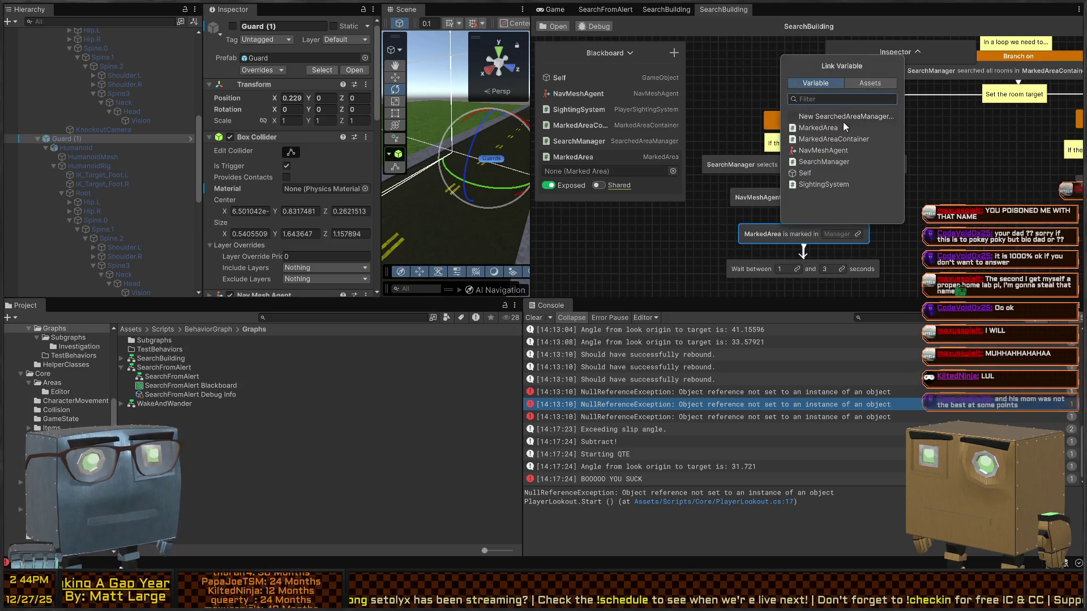
left_click(843, 162)
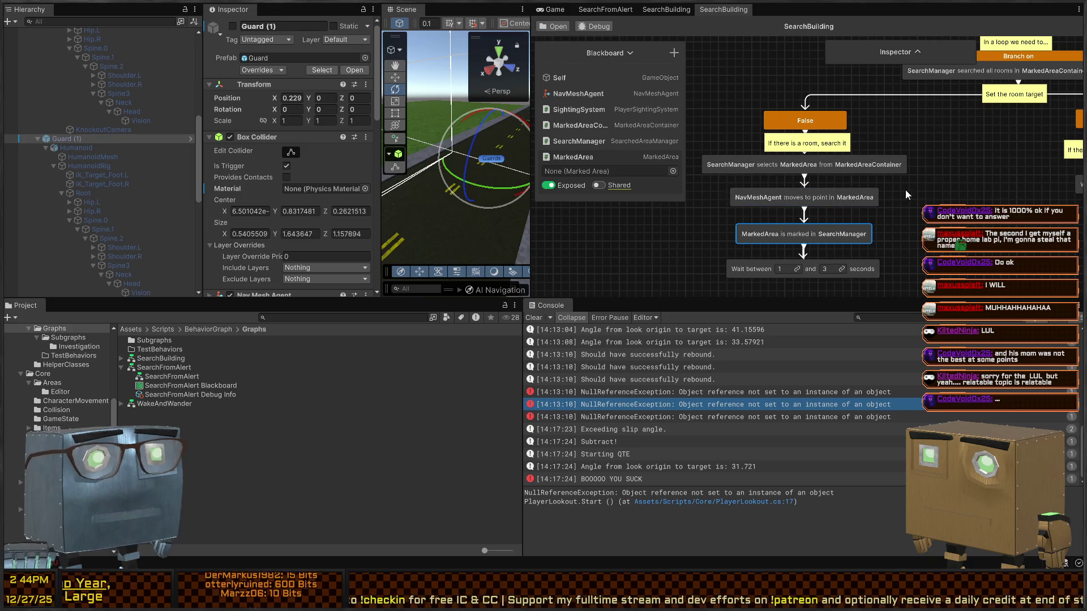
Widen the behavior graph panel and make the upper panels taller to see more nodes.
mouse_move(953, 197)
left_mouse_down()
mouse_move(872, 249)
mouse_move(736, 251)
mouse_move(730, 226)
mouse_move(911, 245)
mouse_move(844, 223)
mouse_move(719, 215)
mouse_move(800, 213)
mouse_move(763, 204)
mouse_move(910, 209)
mouse_move(736, 210)
mouse_move(799, 195)
mouse_move(848, 202)
left_mouse_up()
scroll(763, 204, "down", 3)
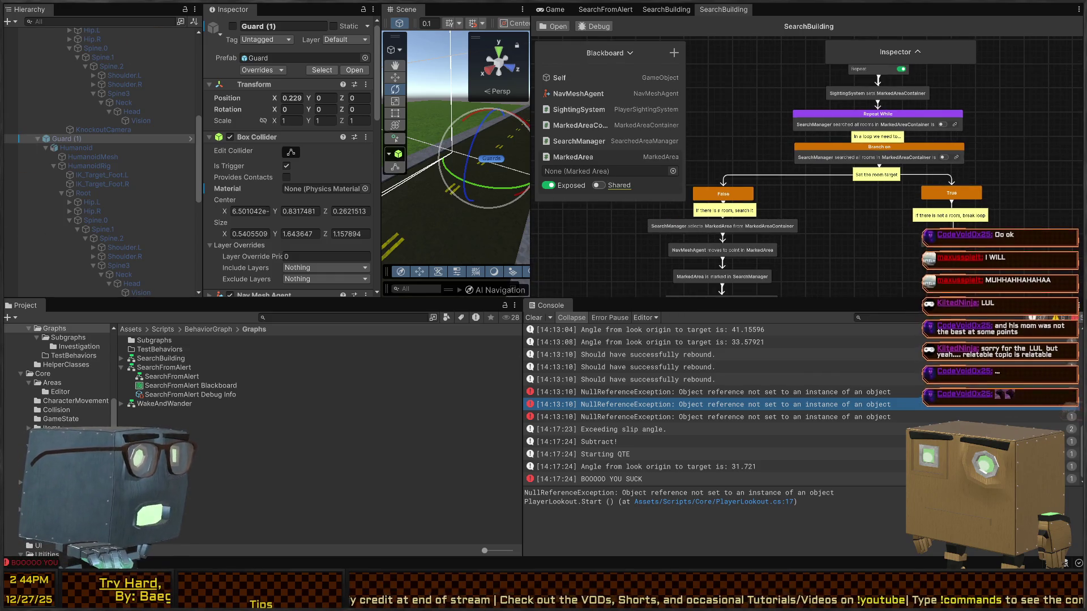
scroll(847, 243, "down", 1)
mouse_move(847, 242)
left_mouse_down()
mouse_move(857, 184)
mouse_move(862, 226)
mouse_move(854, 192)
left_mouse_up()
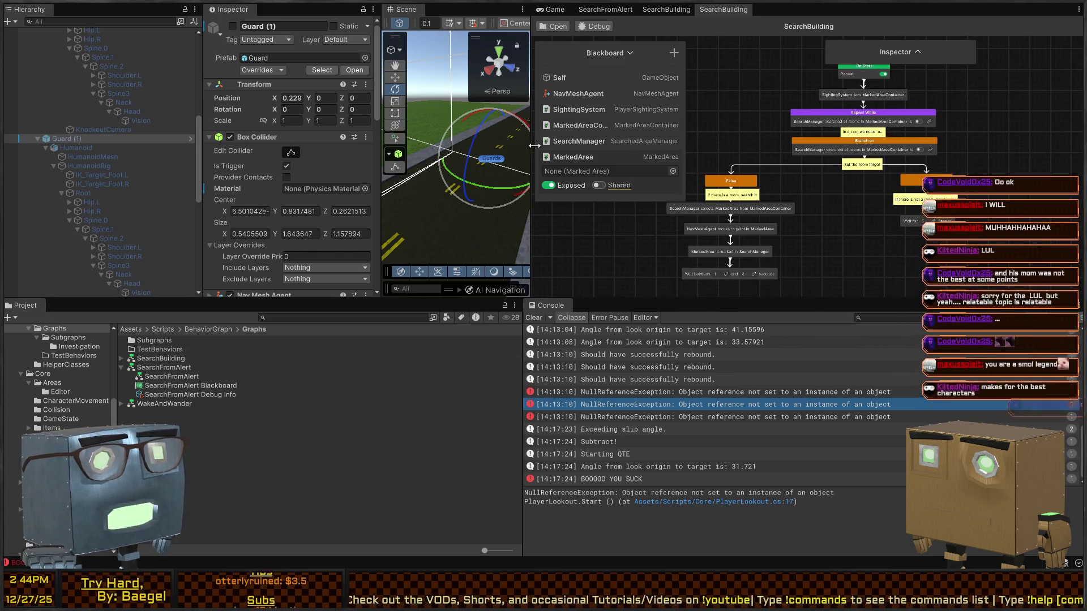
left_click_drag(531, 140, 332, 141)
scroll(808, 180, "up", 4)
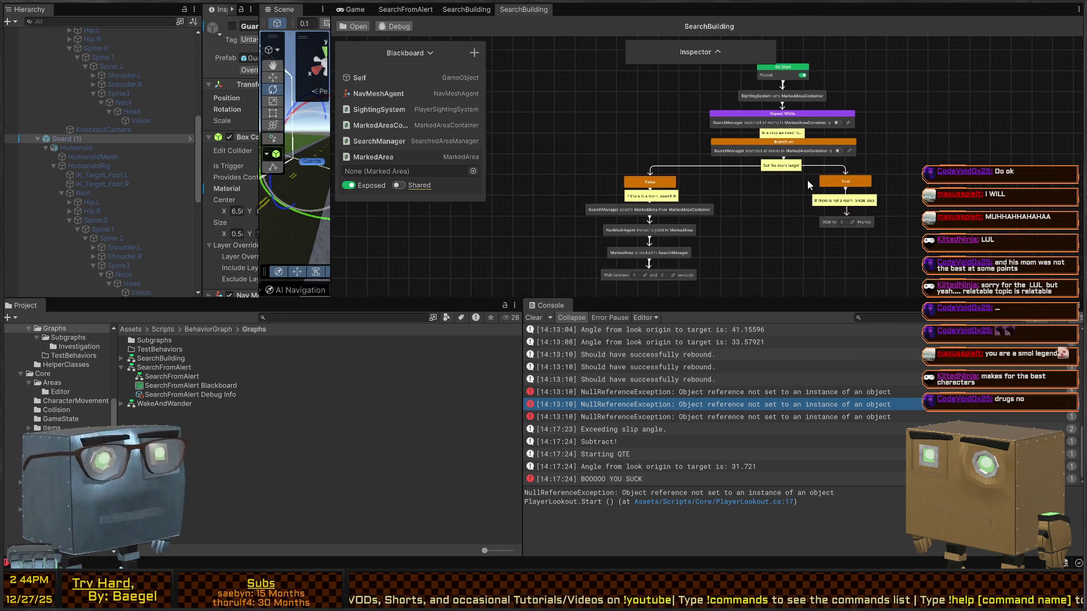
left_click_drag(718, 300, 717, 434)
mouse_move(685, 249)
left_mouse_down()
mouse_move(718, 287)
mouse_move(746, 365)
mouse_move(674, 405)
mouse_move(705, 323)
mouse_move(684, 229)
left_mouse_up()
scroll(686, 230, "down", 3)
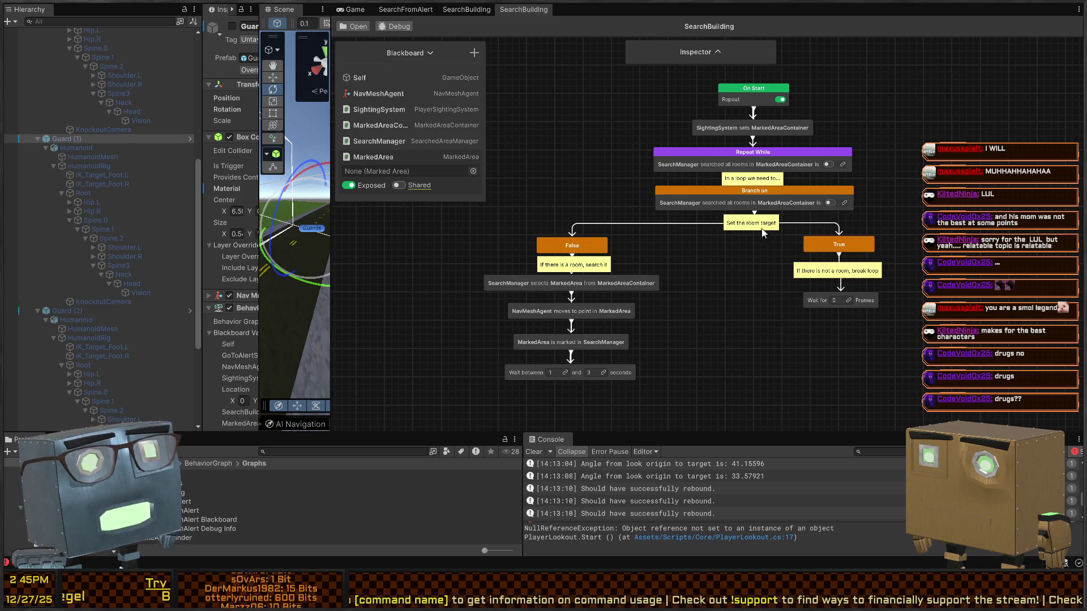
Move the On Start through Set the room target chain left over the branches, briefly maximizing the graph.
mouse_move(722, 273)
left_mouse_down()
mouse_move(759, 266)
mouse_move(719, 295)
mouse_move(705, 290)
mouse_move(686, 224)
left_mouse_up()
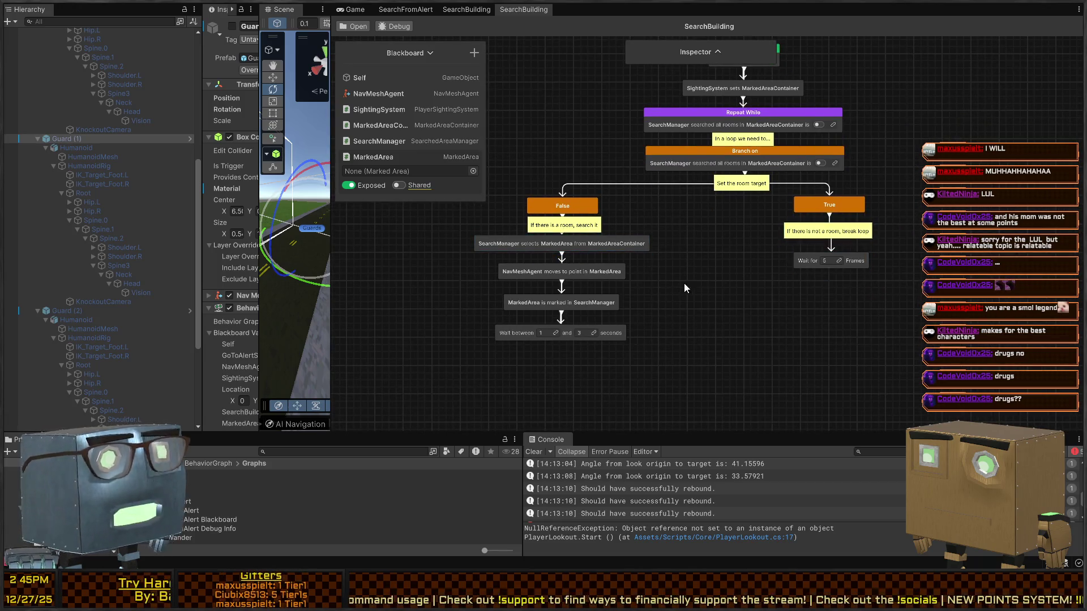
left_click_drag(760, 160, 764, 184)
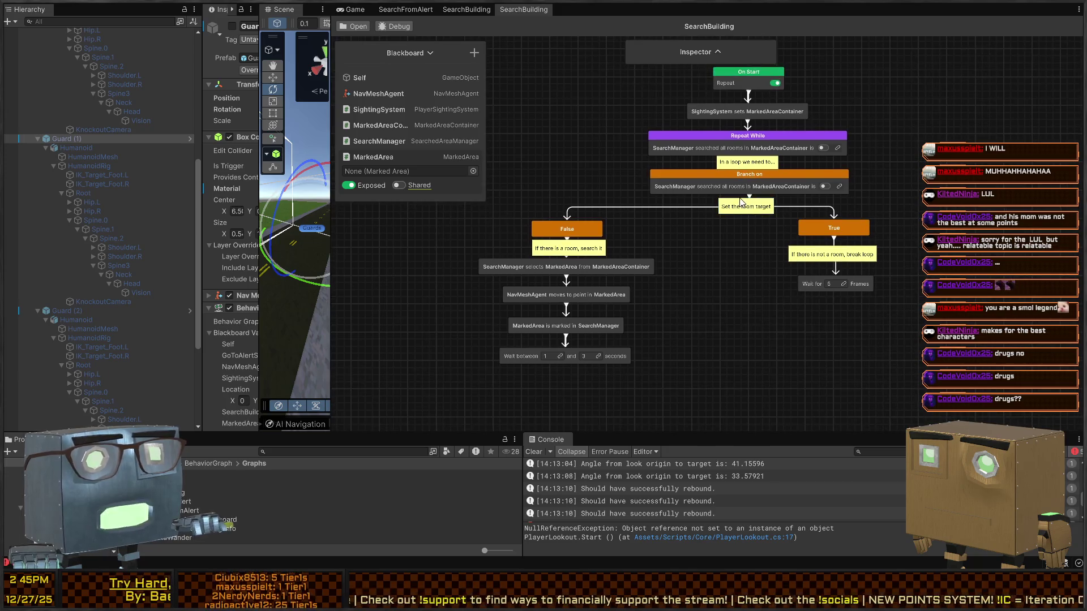
scroll(705, 190, "up", 2)
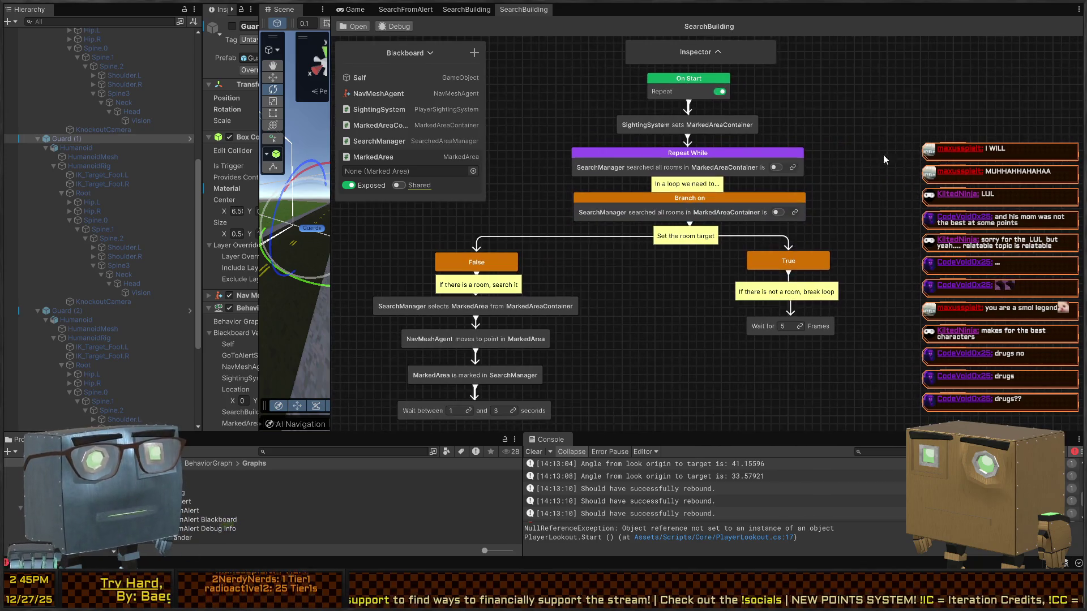
mouse_move(799, 67)
left_mouse_down()
mouse_move(617, 203)
mouse_move(596, 232)
left_mouse_up()
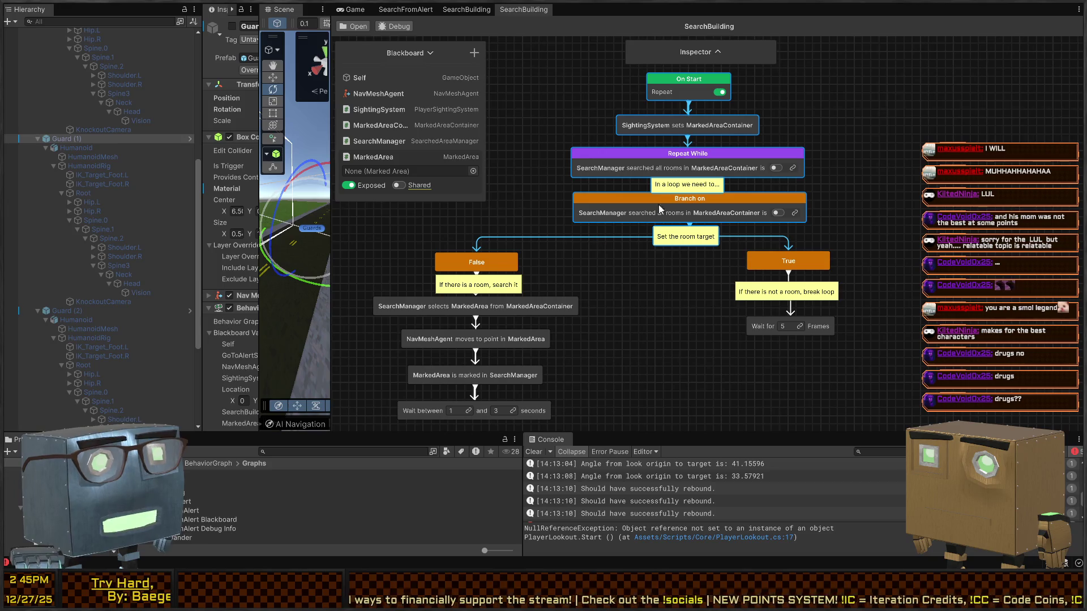
left_click_drag(716, 155, 670, 142)
scroll(659, 281, "down", 5)
scroll(658, 282, "left", 5)
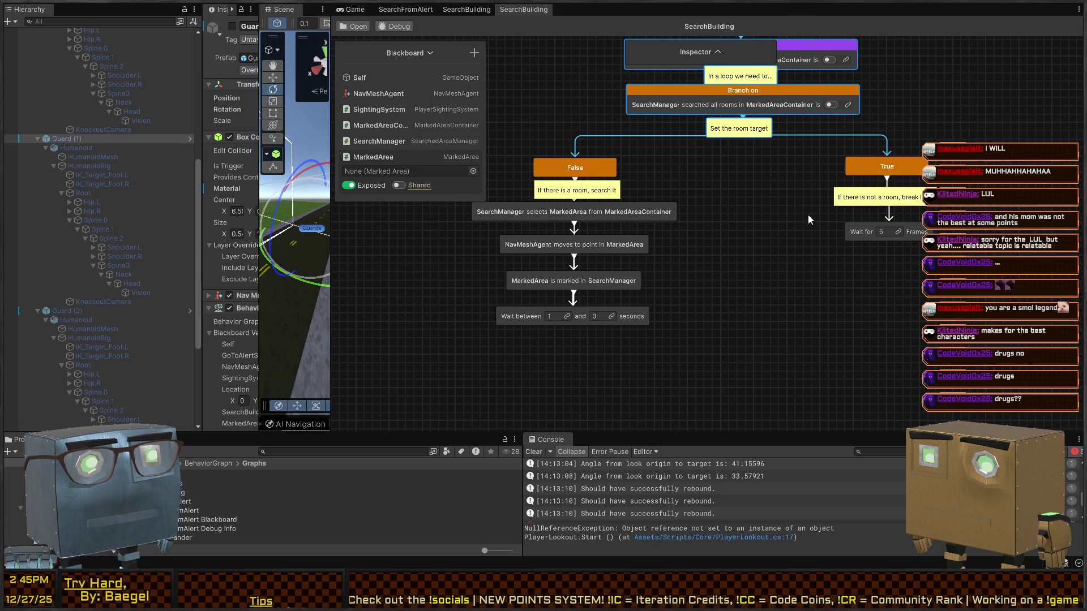
scroll(807, 216, "up", 5)
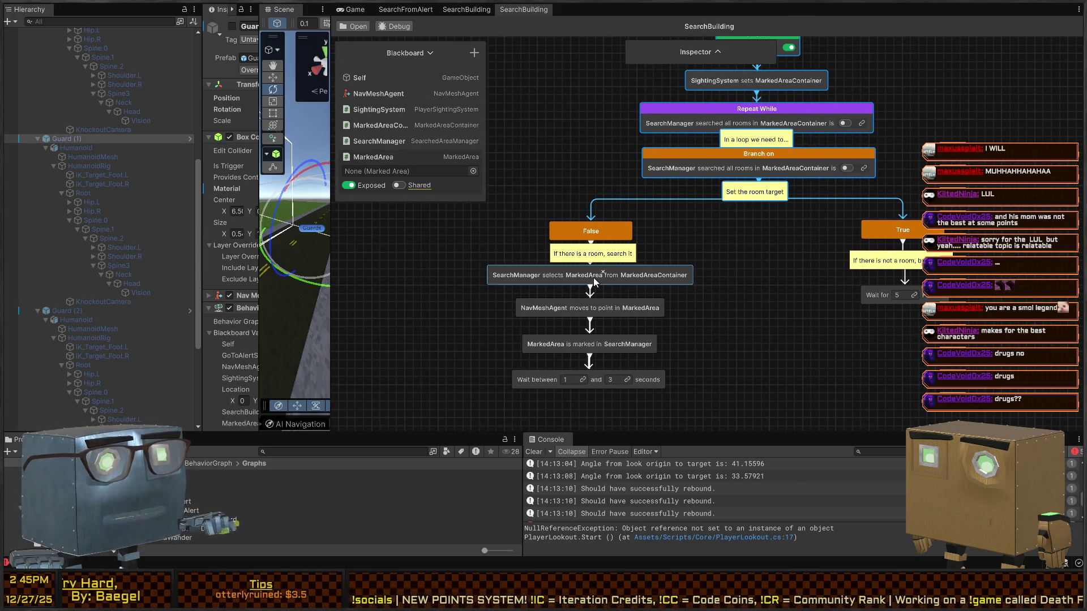
mouse_move(713, 226)
left_mouse_down()
mouse_move(718, 267)
mouse_move(705, 303)
left_mouse_up()
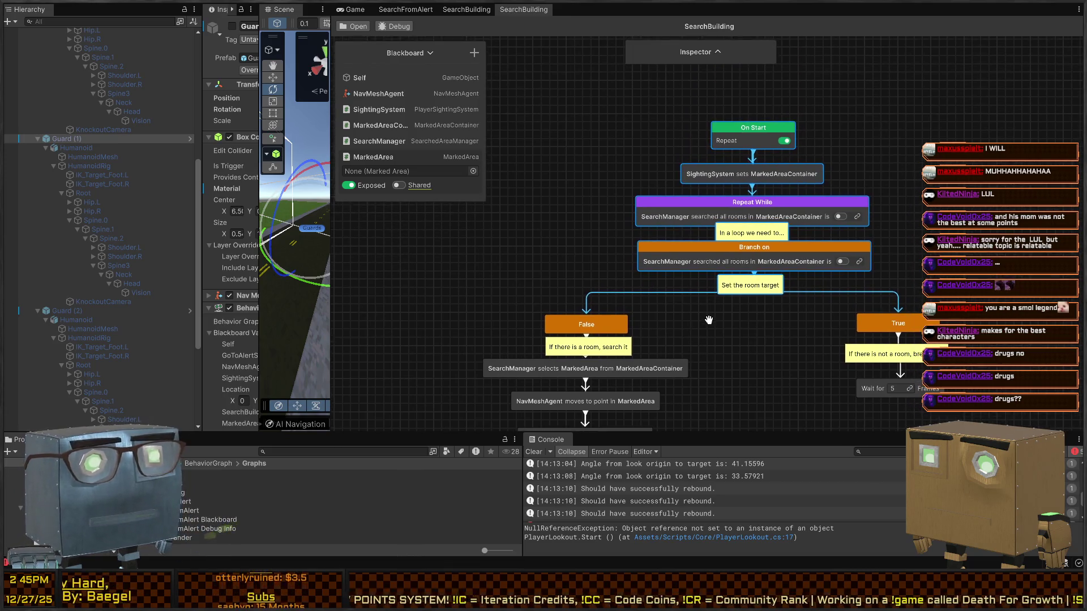
key("shift+space")
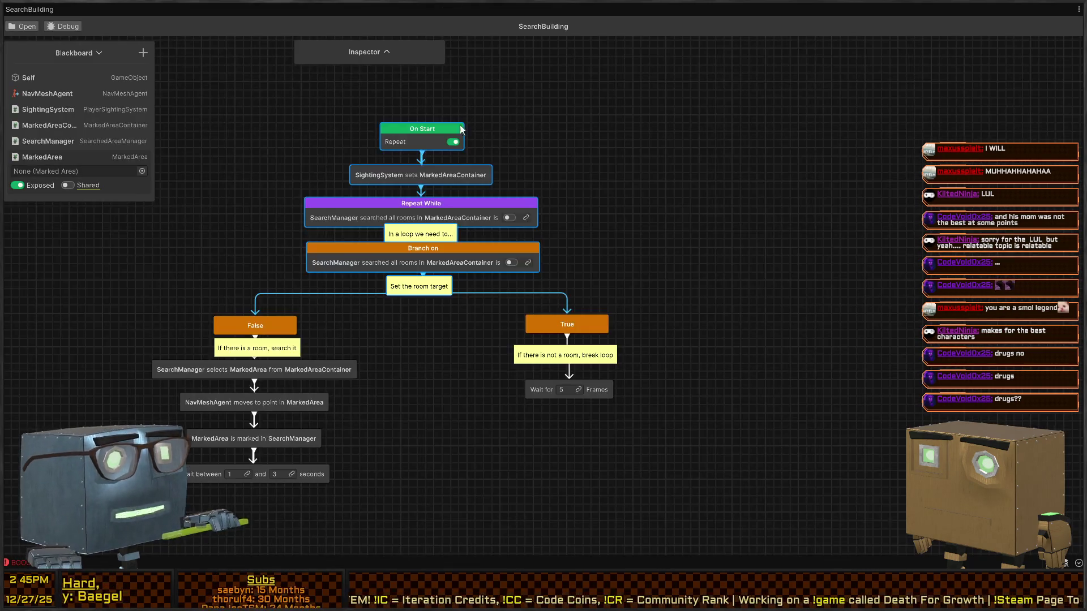
key("shift+space")
Widen the Scene view and turn its camera toward the buildings.
left_click(356, 10)
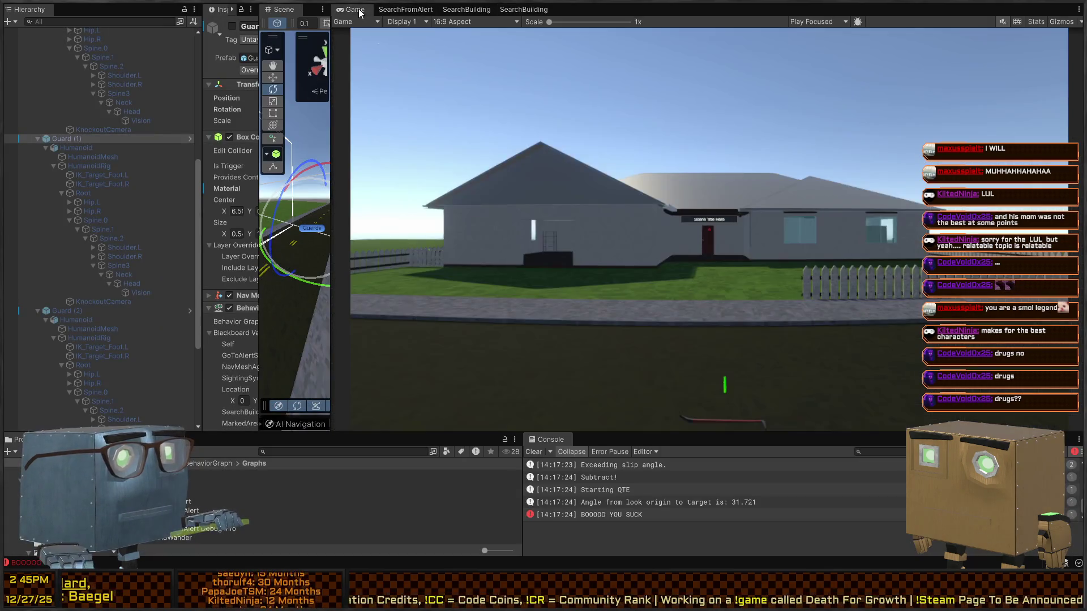
left_click_drag(334, 134, 906, 147)
left_click_drag(655, 224, 494, 192)
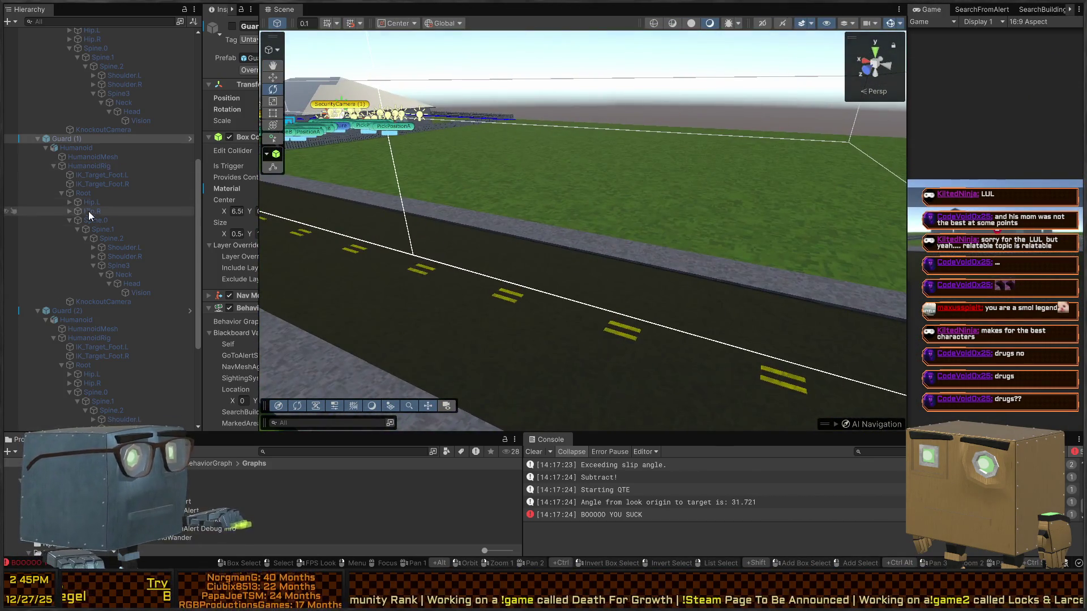
scroll(77, 195, "up", 8)
Select Guard (3), frame it with F, and orbit in for a close view on the road.
left_click(67, 152)
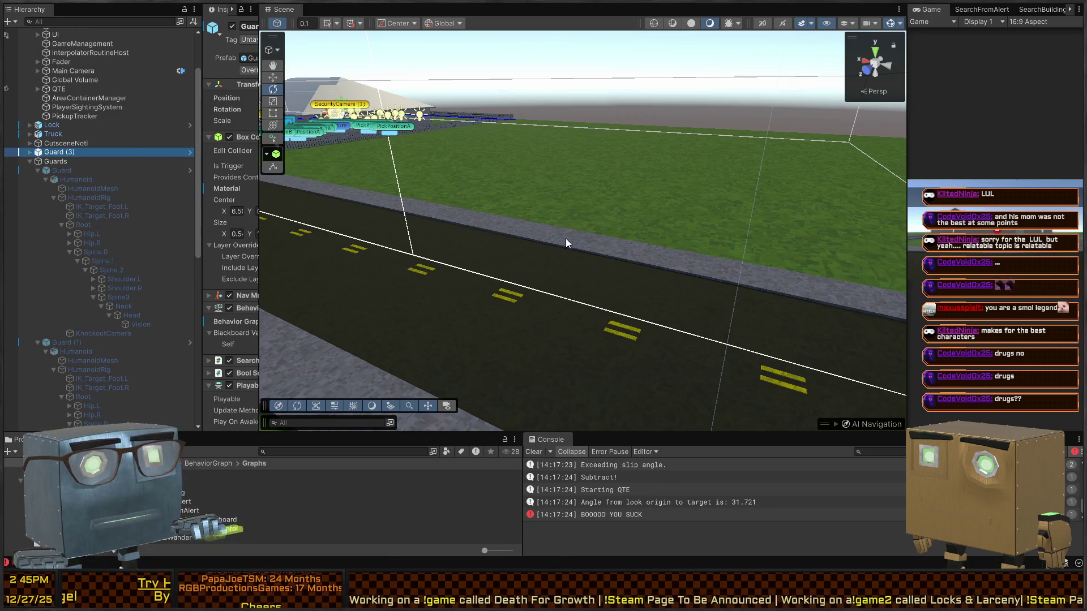
key("f")
mouse_move(759, 245)
left_mouse_down()
mouse_move(695, 248)
mouse_move(668, 237)
mouse_move(757, 294)
mouse_move(762, 314)
mouse_move(525, 287)
left_mouse_up()
key("w")
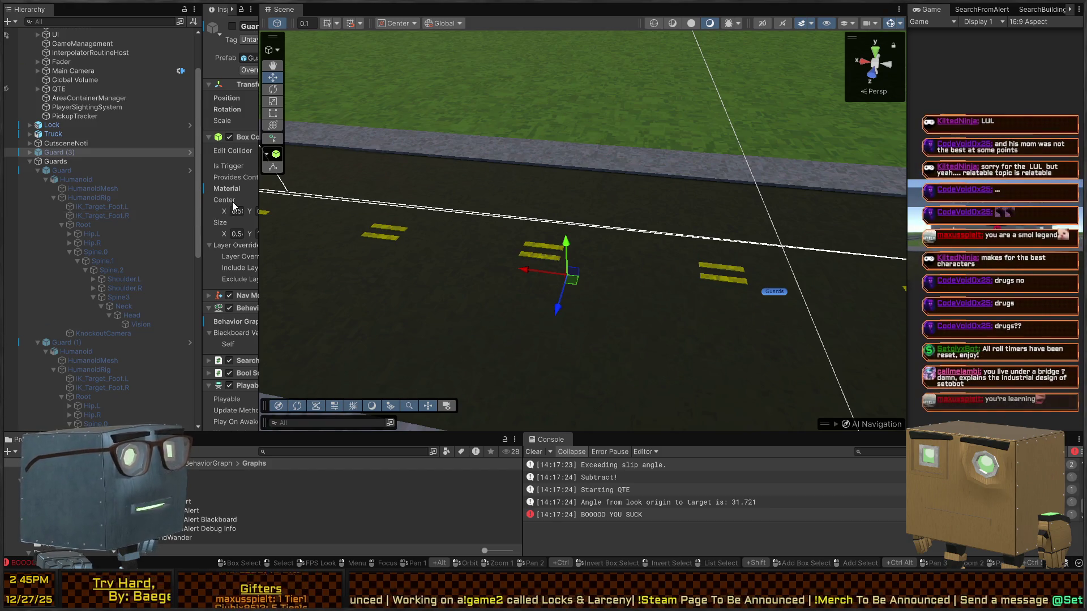
Widen the Inspector and scroll Guard (3)'s components to the Behavior Agent's unassigned blackboard variables.
left_click_drag(258, 202, 536, 207)
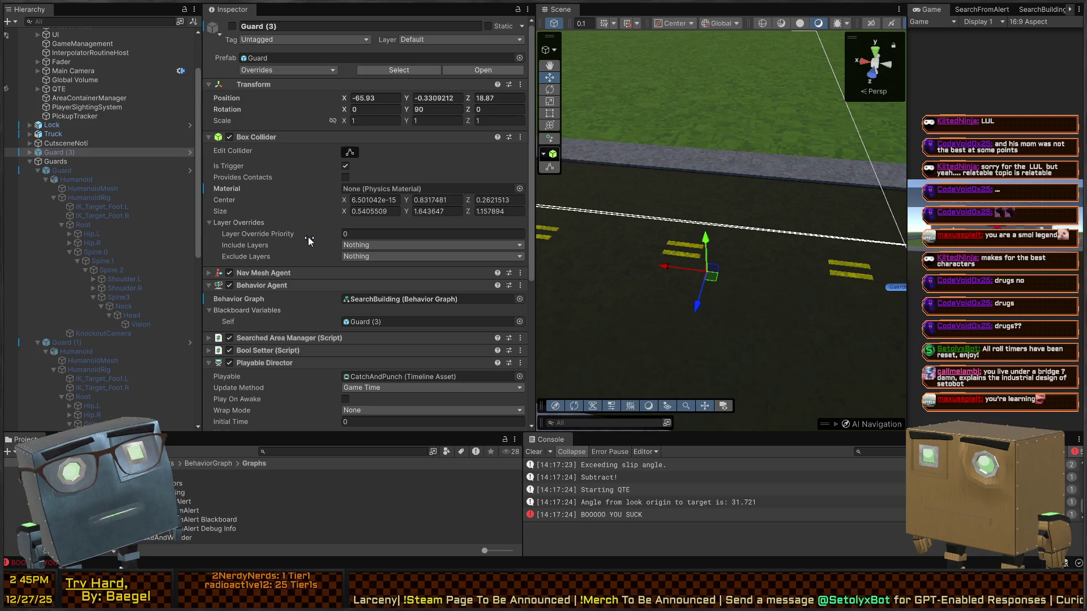
scroll(318, 236, "down", 10)
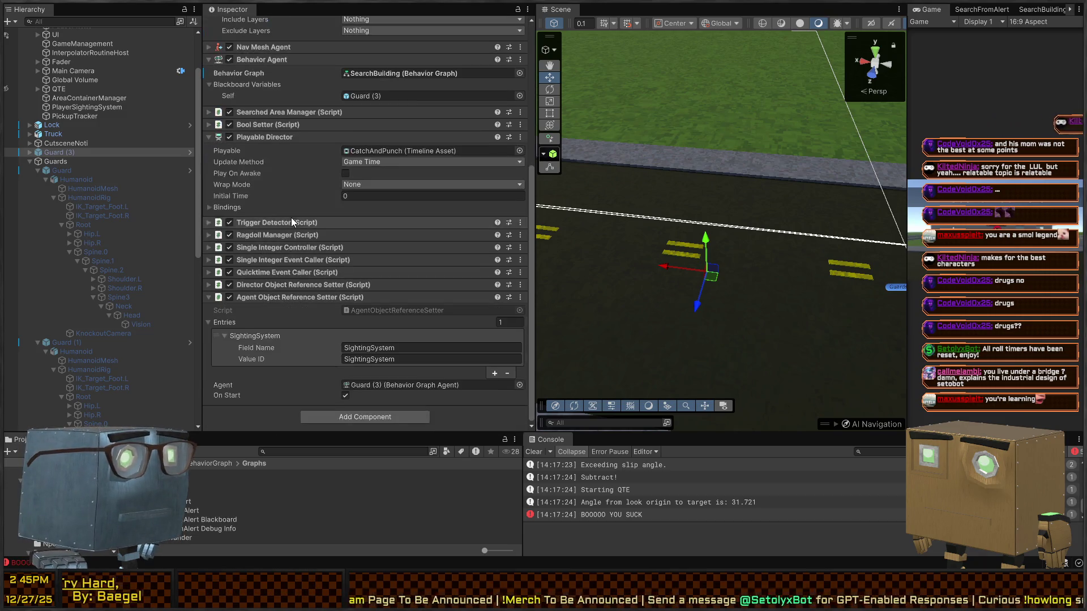
scroll(321, 215, "up", 8)
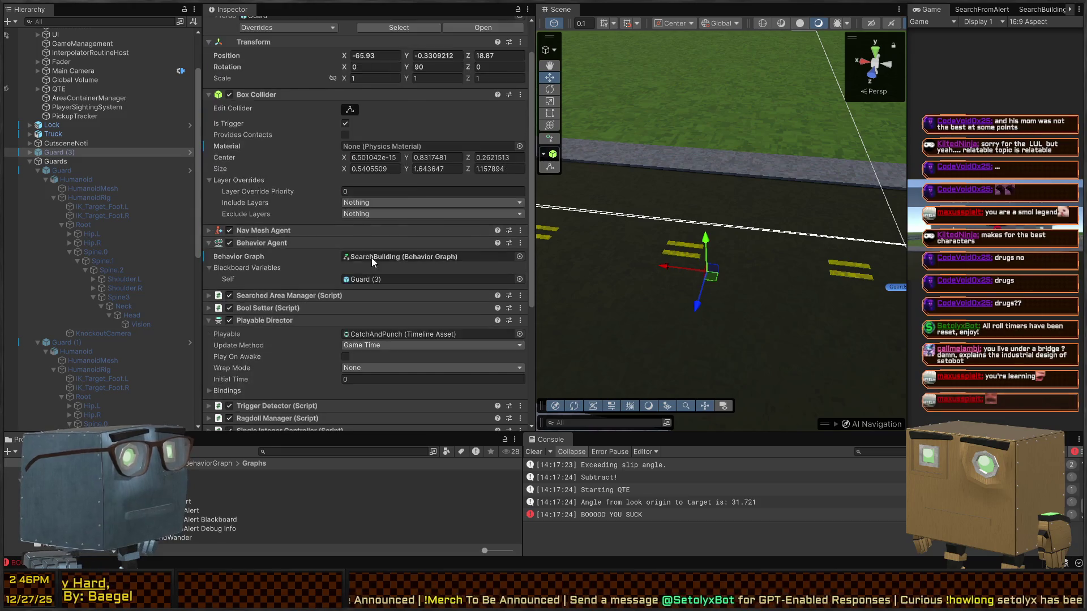
scroll(351, 257, "up", 2)
scroll(252, 281, "down", 3)
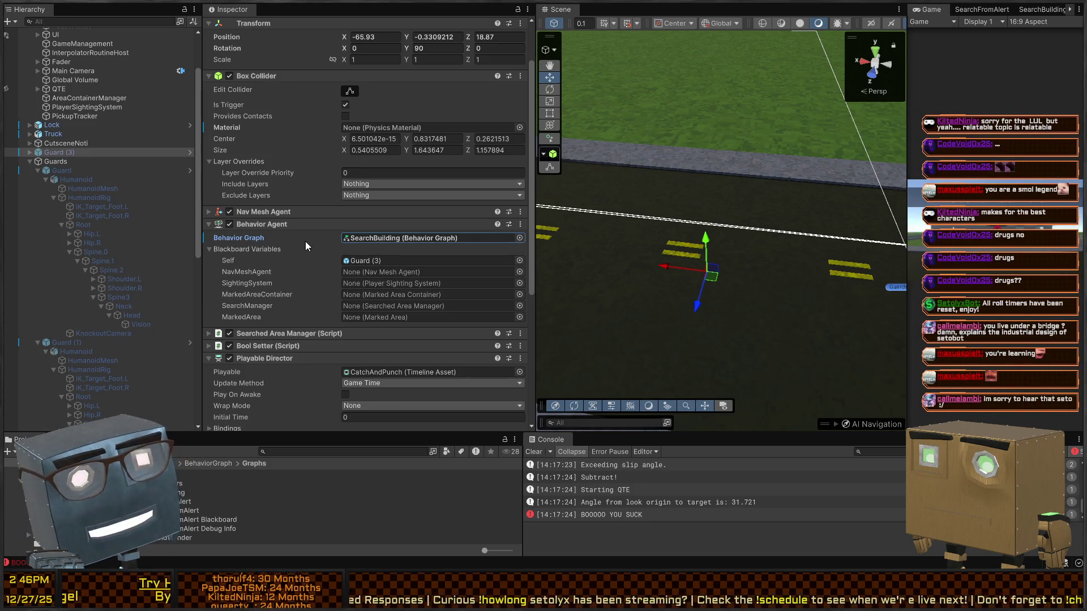
Drag Guard (3) onto the Behavior Agent's NavMeshAgent and other blackboard variable fields.
mouse_move(117, 171)
left_mouse_down()
mouse_move(358, 246)
mouse_move(403, 274)
left_mouse_up()
mouse_move(64, 154)
left_mouse_down()
mouse_move(149, 165)
mouse_move(411, 277)
mouse_move(397, 307)
left_mouse_up()
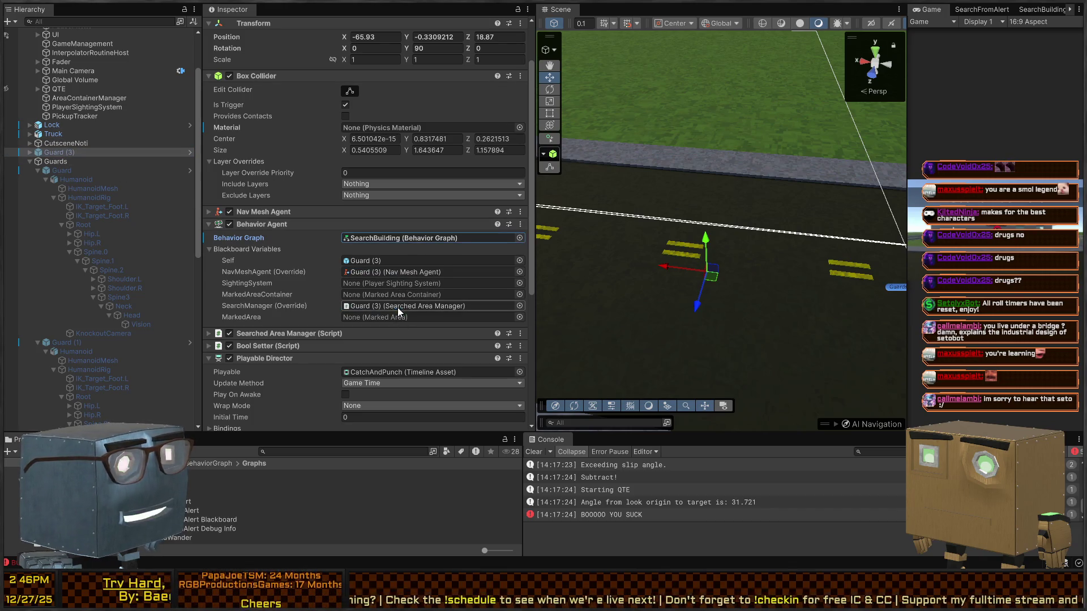
mouse_move(62, 161)
left_mouse_down()
mouse_move(419, 317)
mouse_move(378, 290)
mouse_move(518, 300)
mouse_move(314, 279)
left_mouse_up()
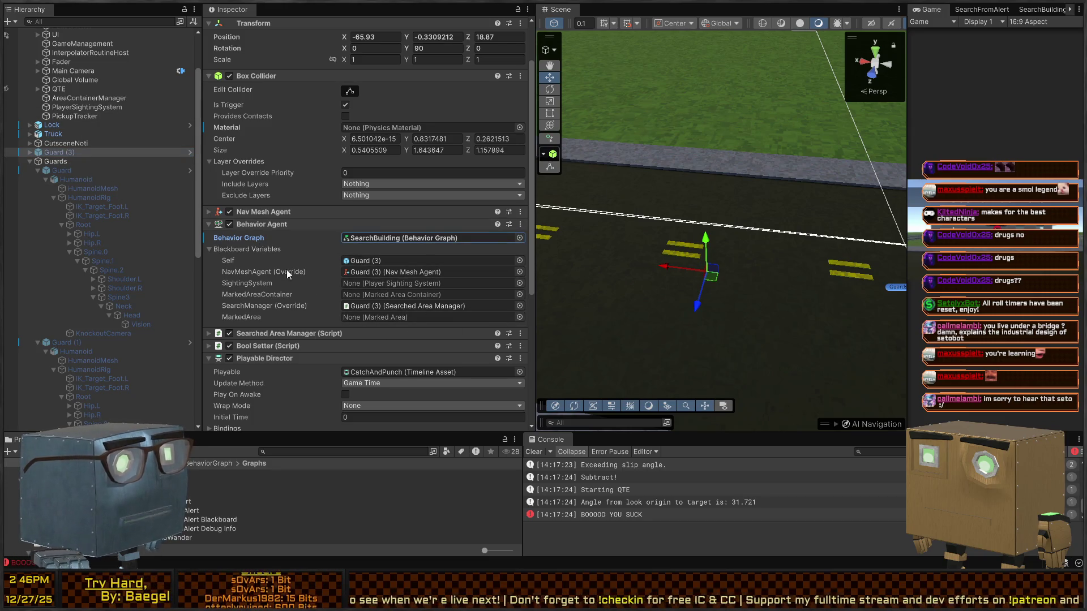
Assign PlayerSightingSystem to SightingSystem and Structure to MarkedAreaContainer, then enter play mode.
left_click(520, 283)
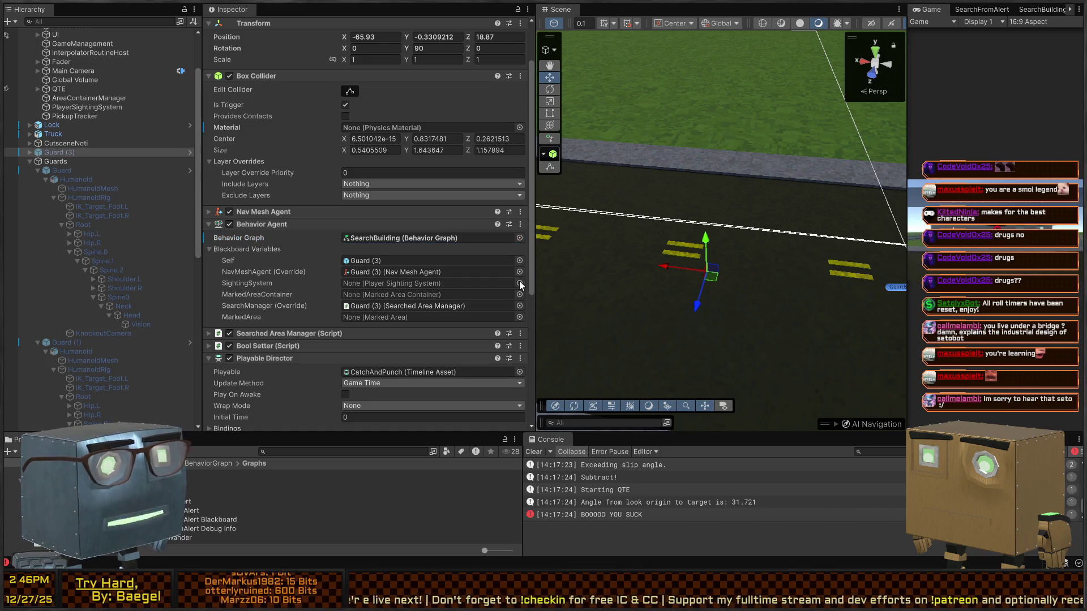
double_click(565, 222)
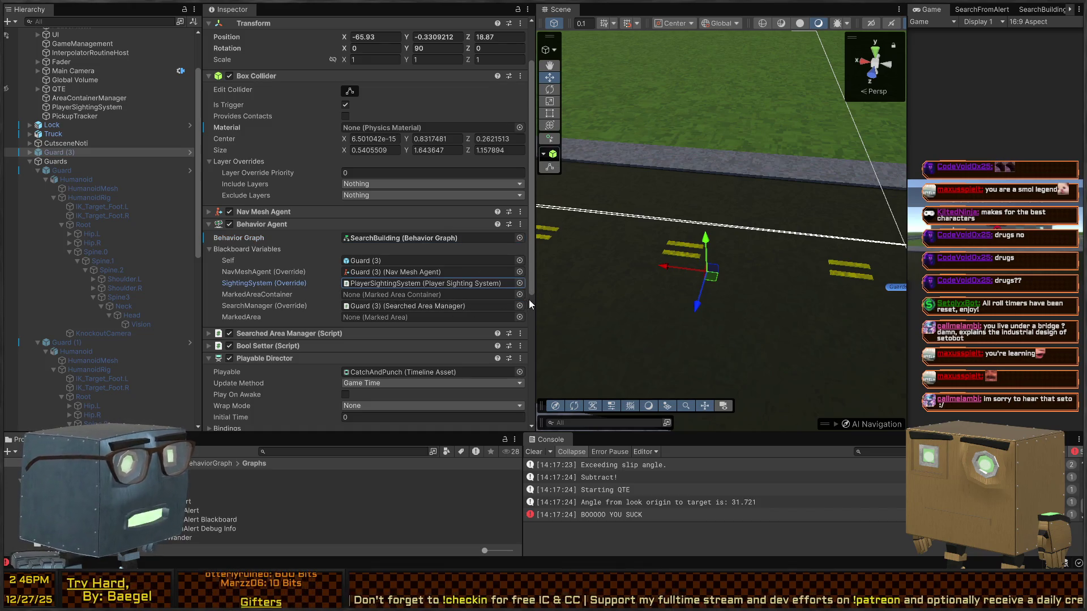
double_click(555, 226)
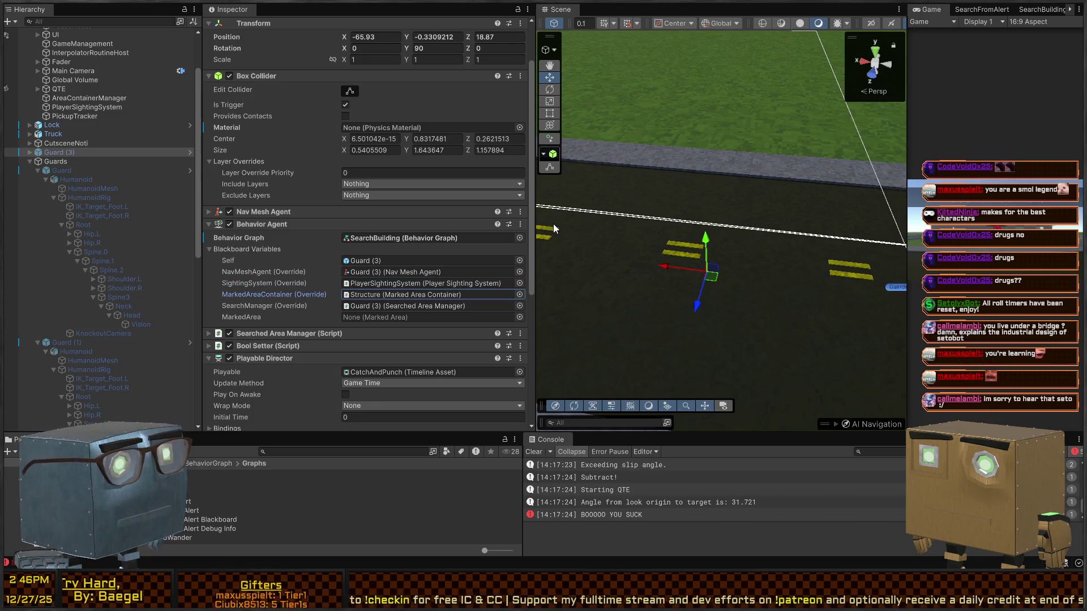
key("ctrl+p")
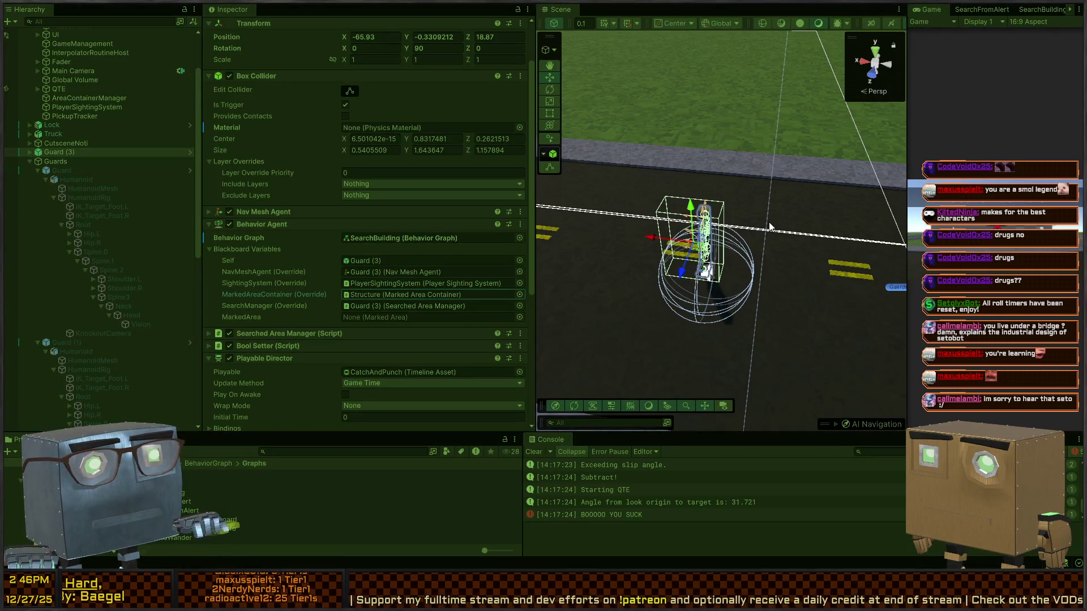
During play, inspect Guard (1) and the PlayerLookout NullReferenceException trace, reselect Guard (3), then stop.
left_click(768, 223)
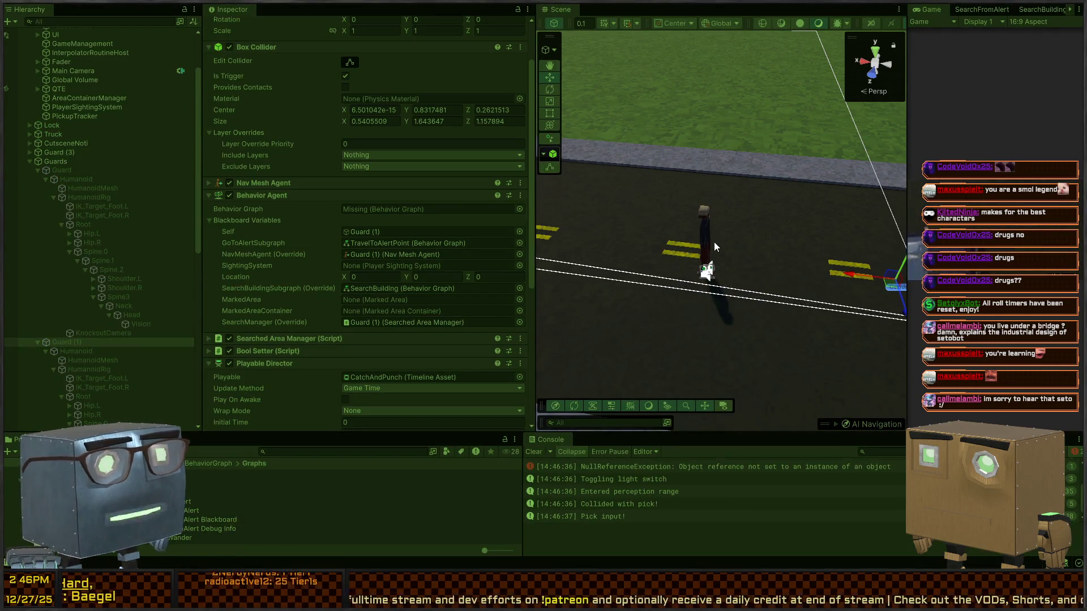
scroll(719, 508, "up", 3)
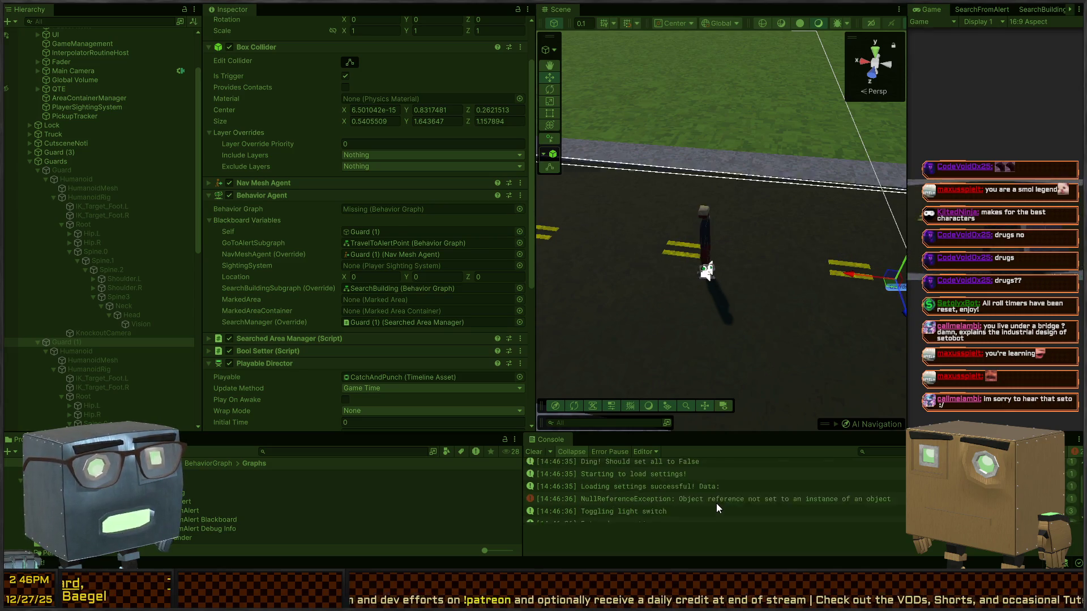
scroll(716, 504, "down", 3)
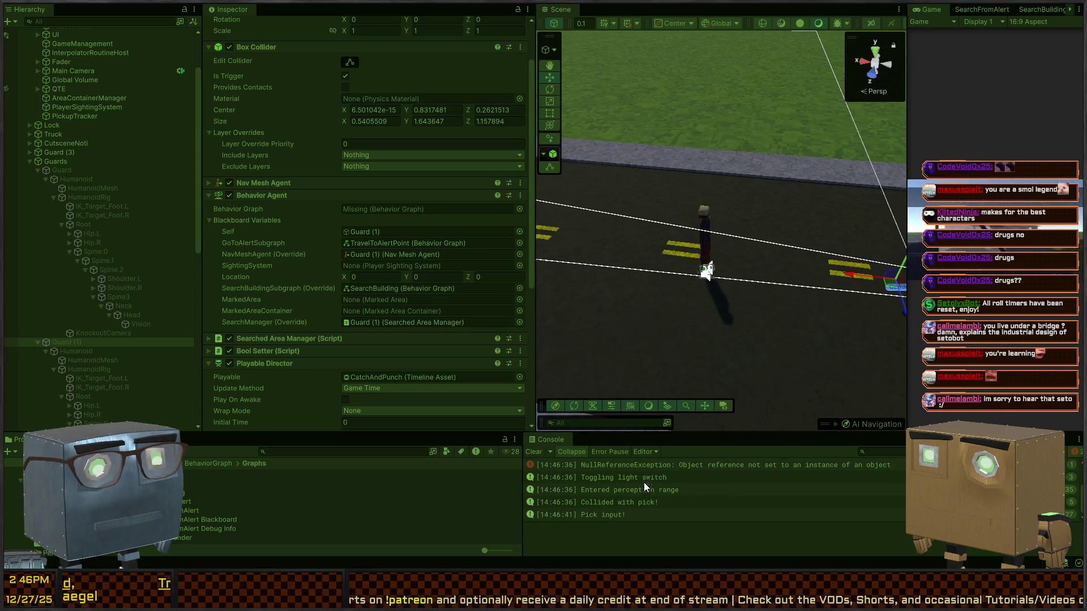
left_click(702, 464)
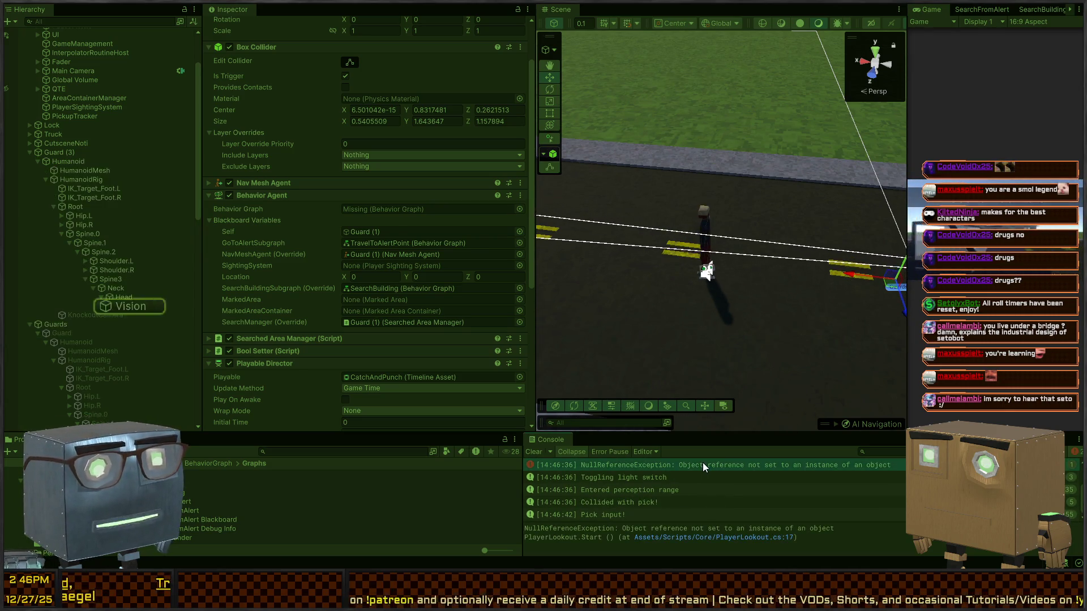
left_click(67, 155)
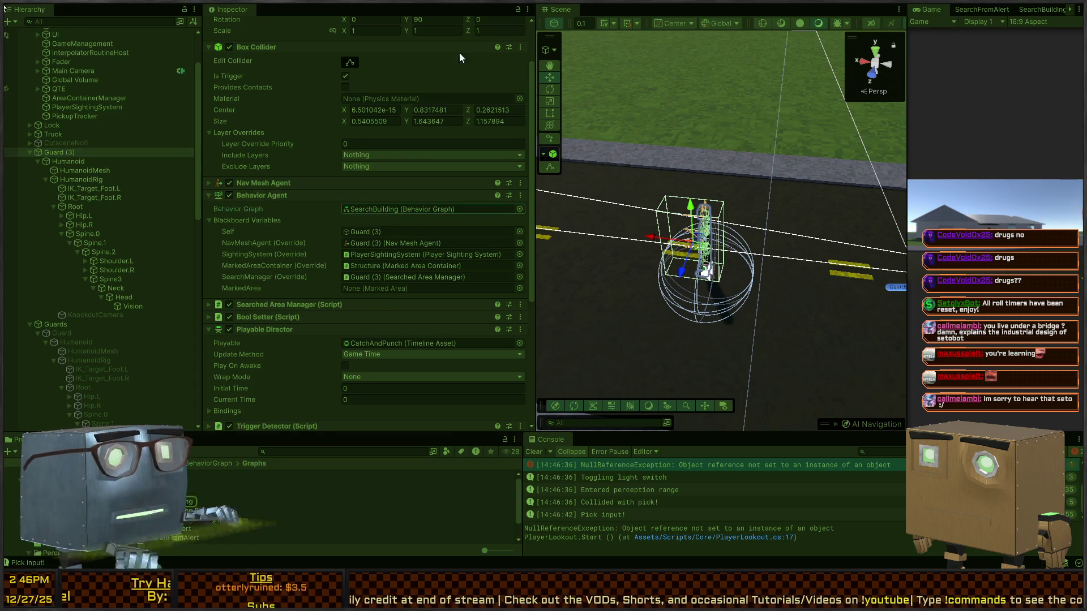
key("ctrl+p")
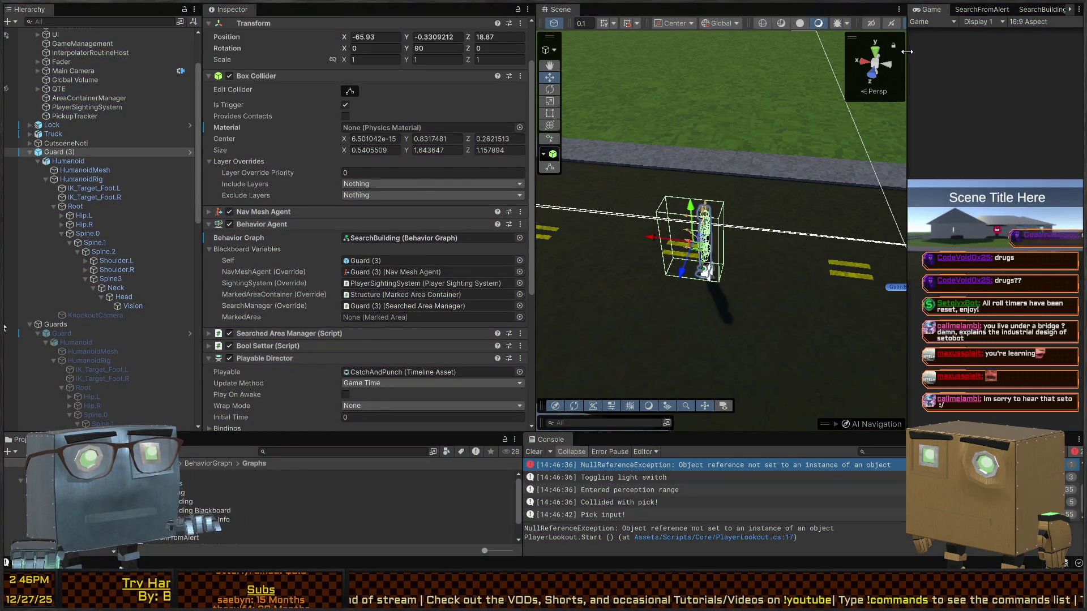
Resize the Game, Inspector and Scene panels to make room beside the scene.
left_click_drag(907, 56, 615, 68)
left_click_drag(534, 79, 403, 79)
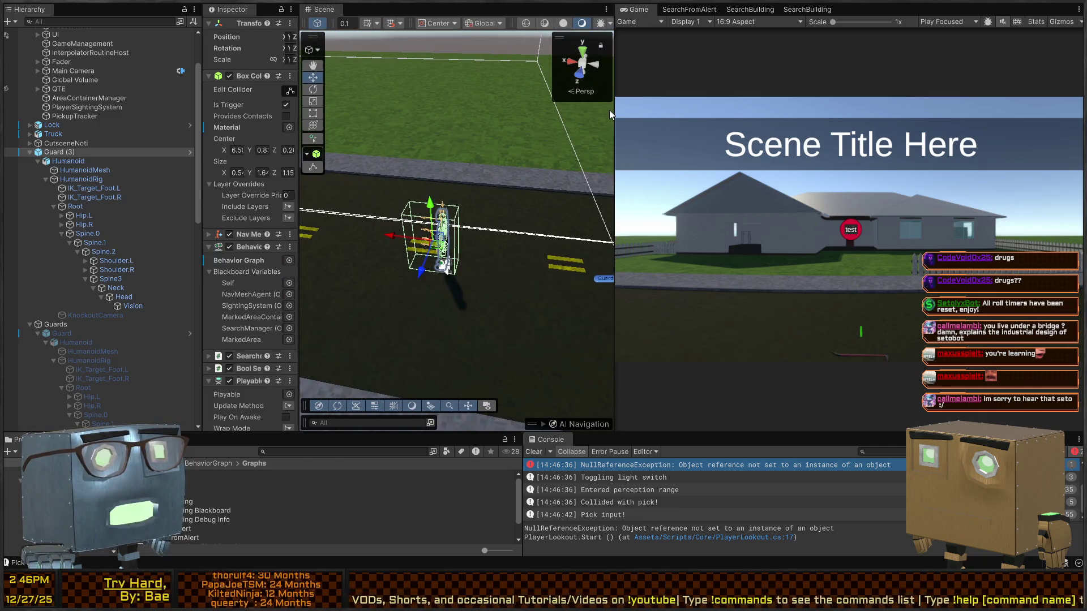
left_click_drag(611, 110, 703, 110)
Show the SearchBuilding graph with the Blackboard collapsed, then start play mode.
left_click(849, 10)
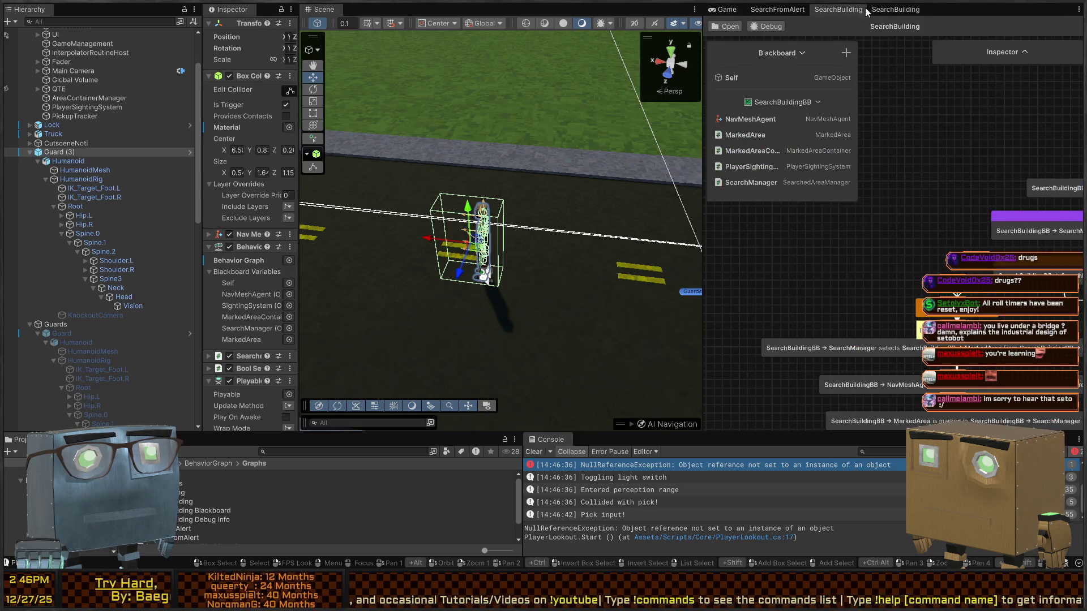
left_click(889, 9)
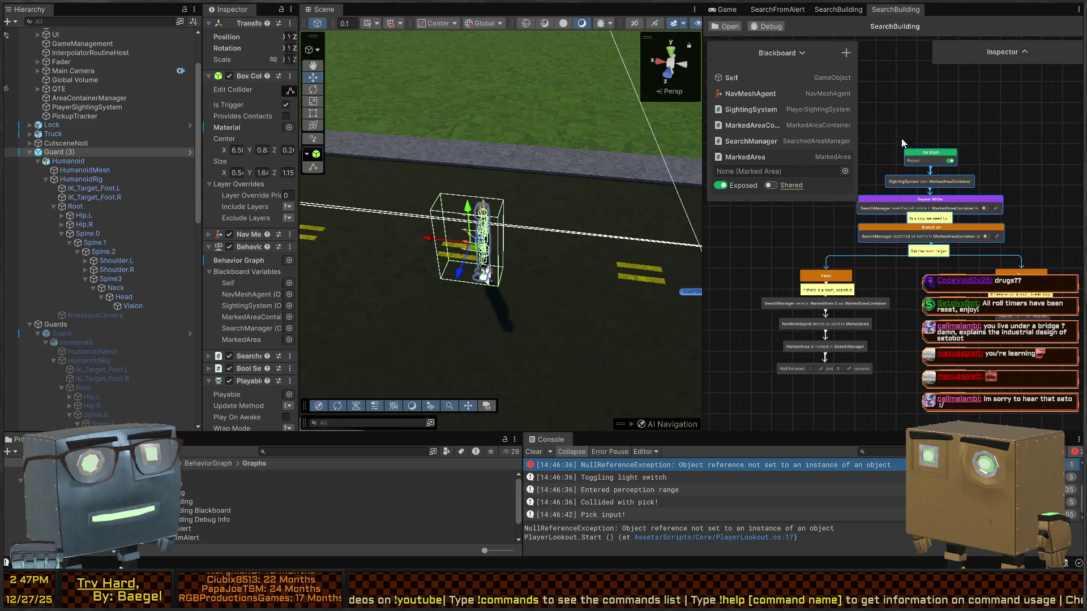
left_click(770, 26)
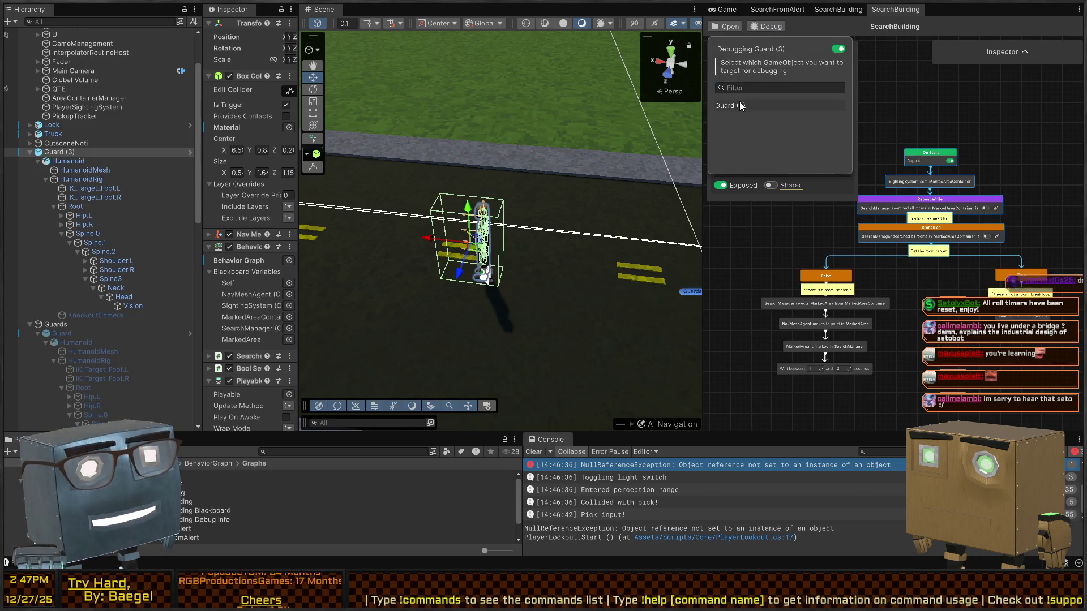
left_click(767, 26)
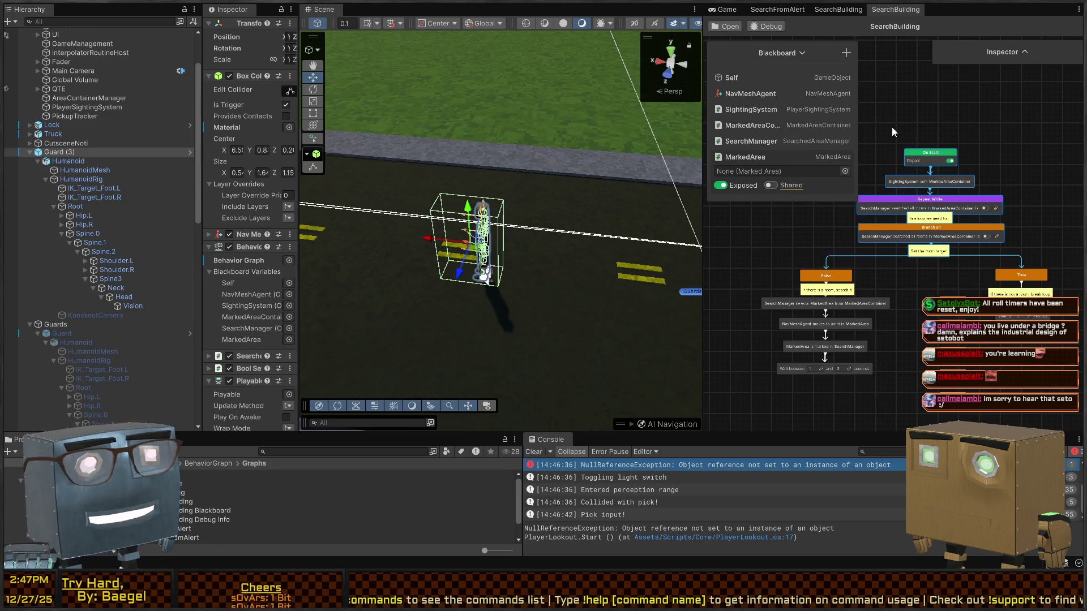
left_click(783, 50)
left_click_drag(831, 112, 809, 99)
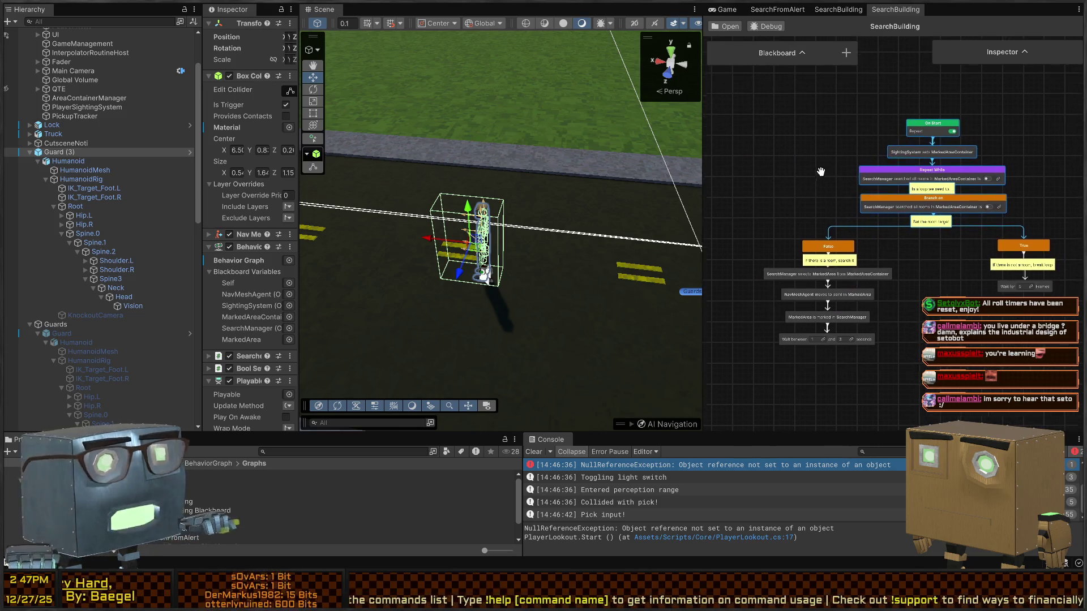
key("ctrl+p")
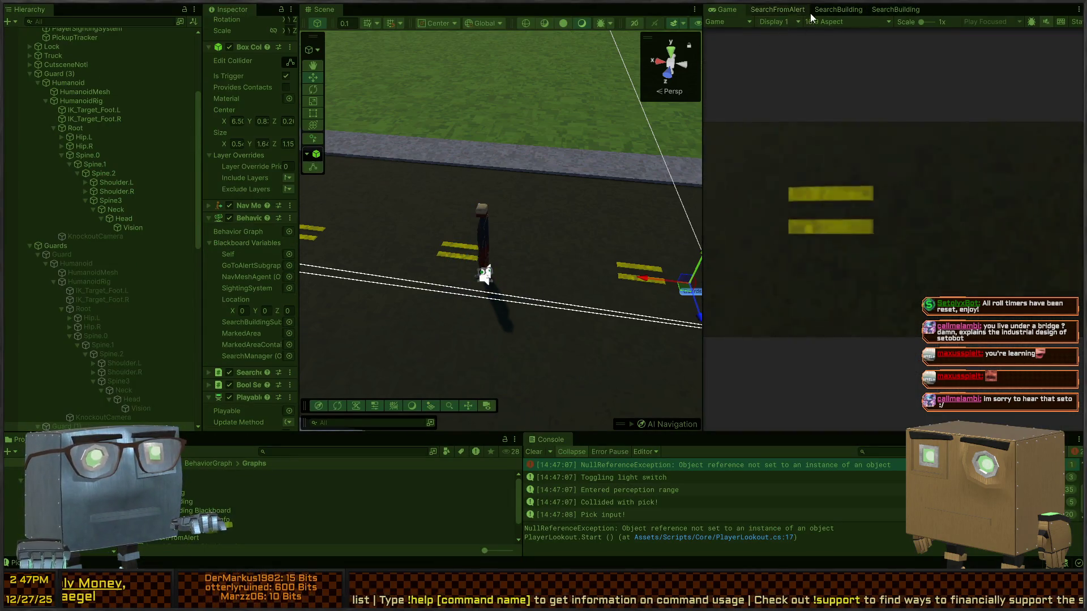
Debug Guard (3) in the SearchBuilding graph, then stop play and set Repeat While to expect true.
left_click(896, 10)
left_click(767, 26)
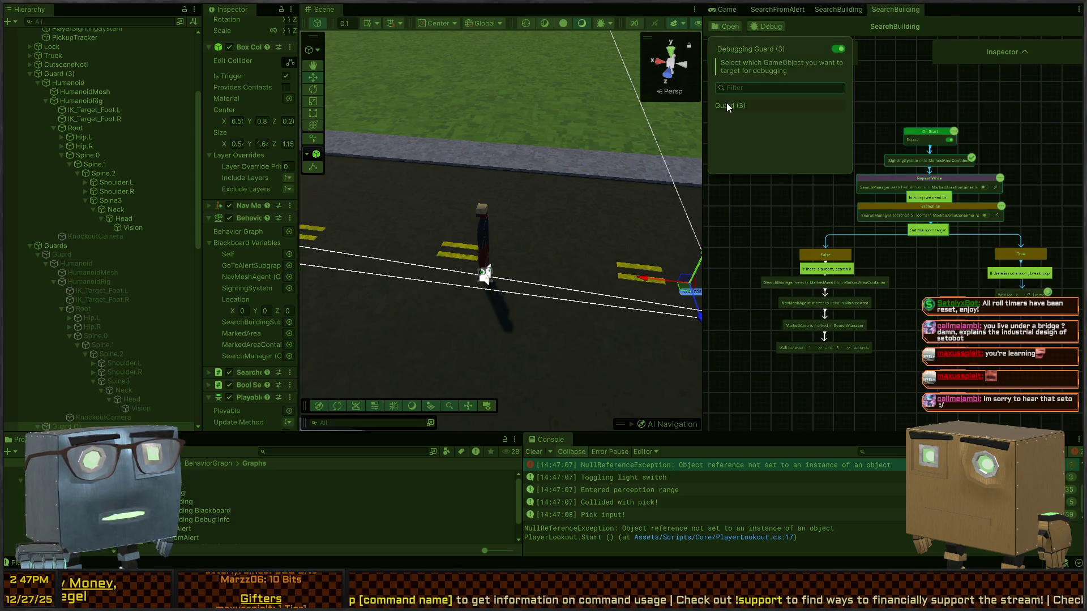
left_click(727, 106)
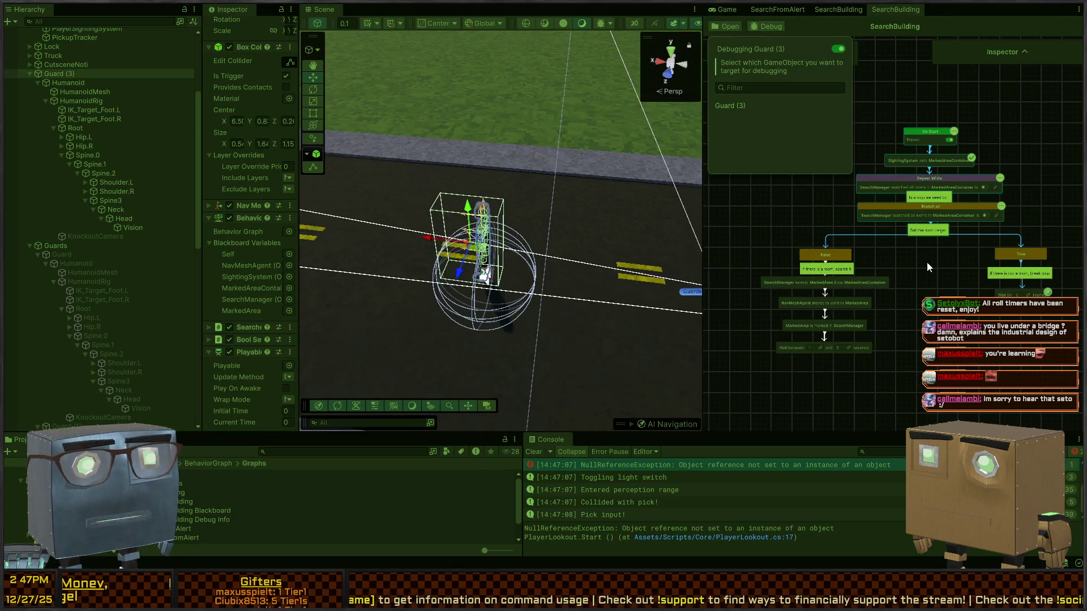
scroll(928, 266, "up", 5)
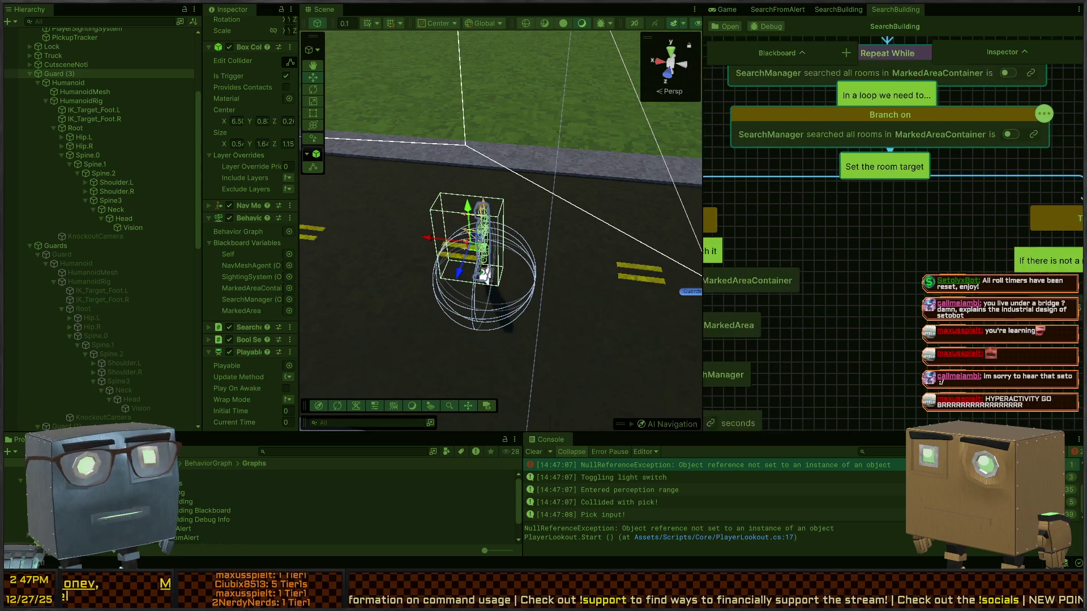
scroll(912, 250, "down", 2)
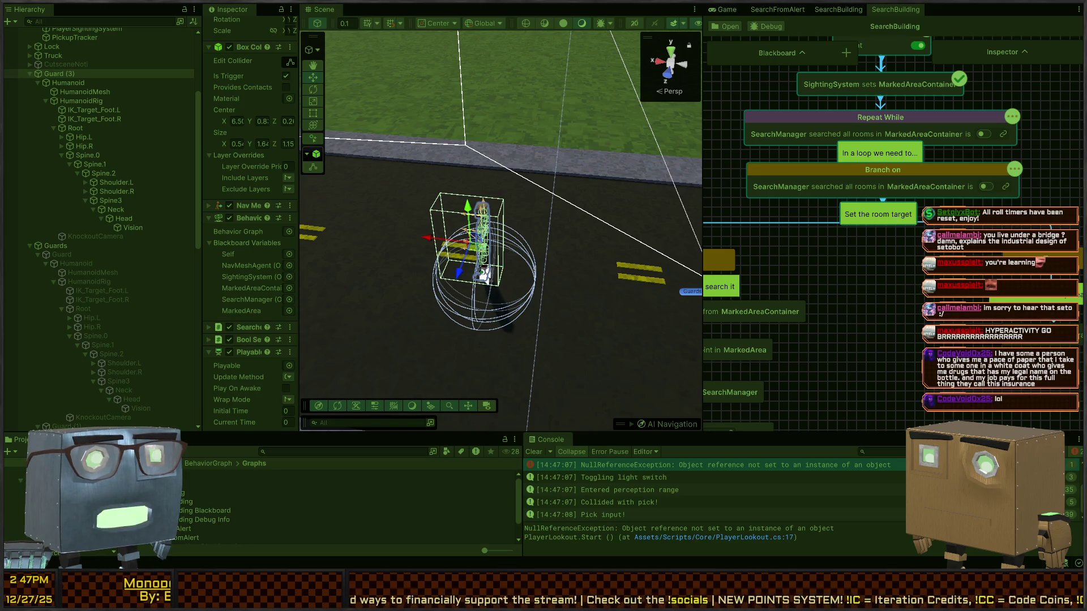
key("ctrl+p")
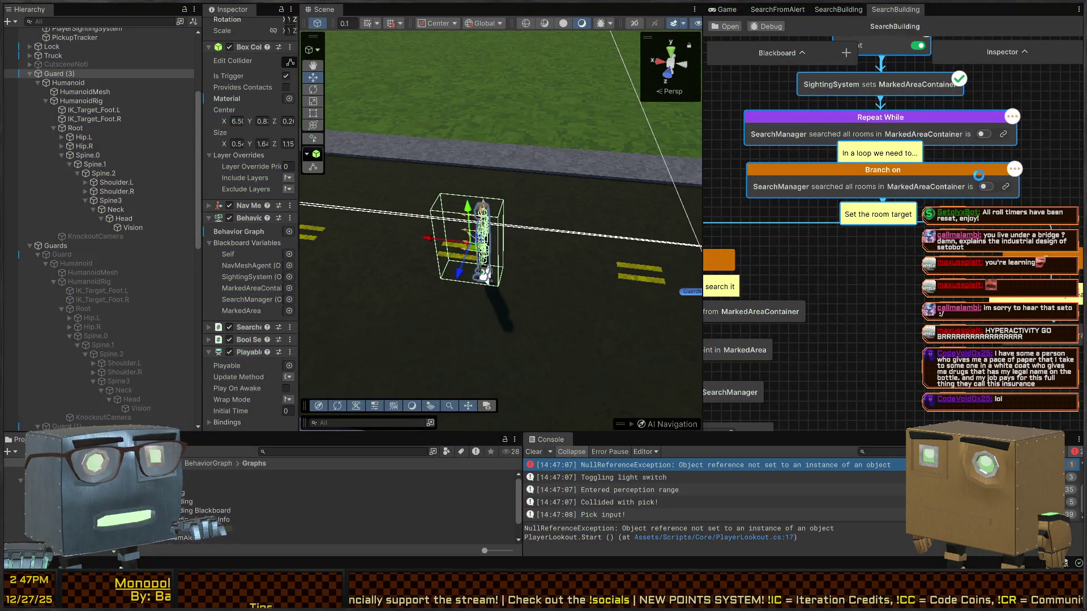
left_click(982, 135)
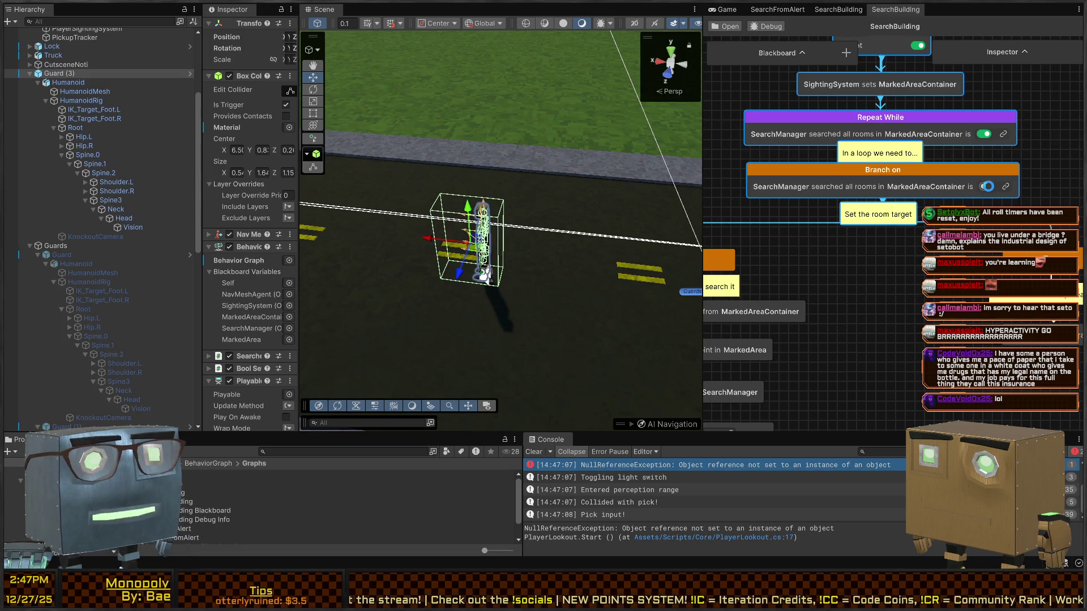
Start play mode and select Guard (3), widening the Inspector to read its values.
key("ctrl+p")
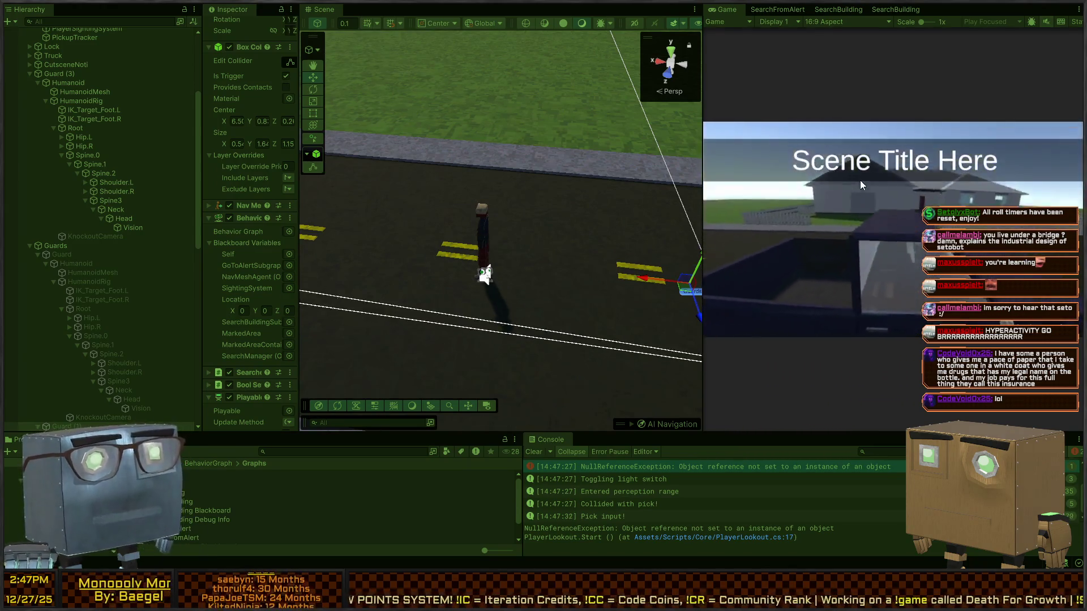
left_click(484, 274)
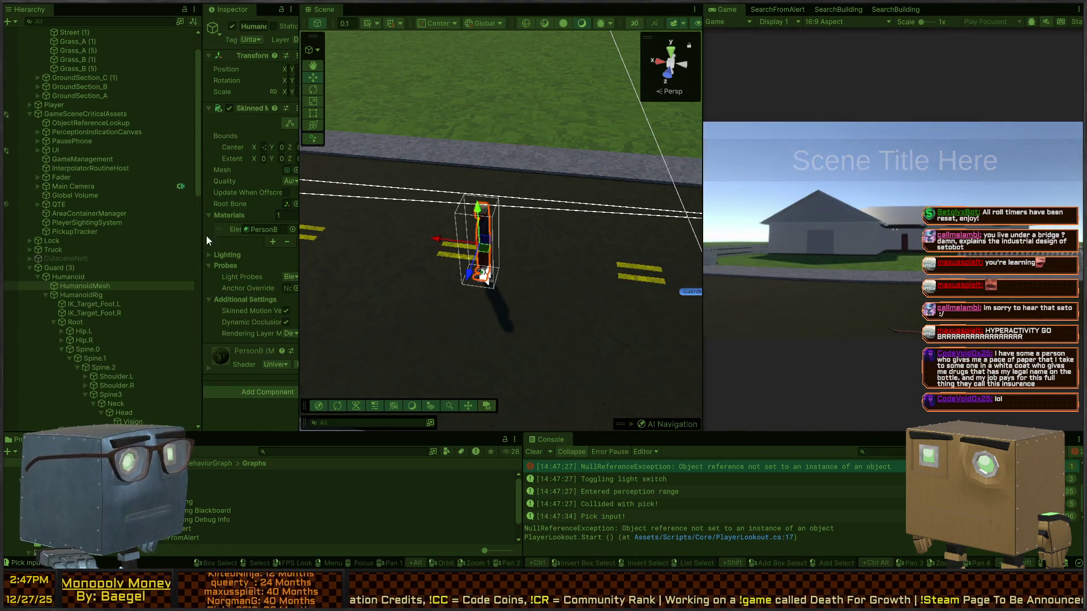
left_click(77, 277)
left_click(85, 268)
left_click_drag(297, 219, 501, 205)
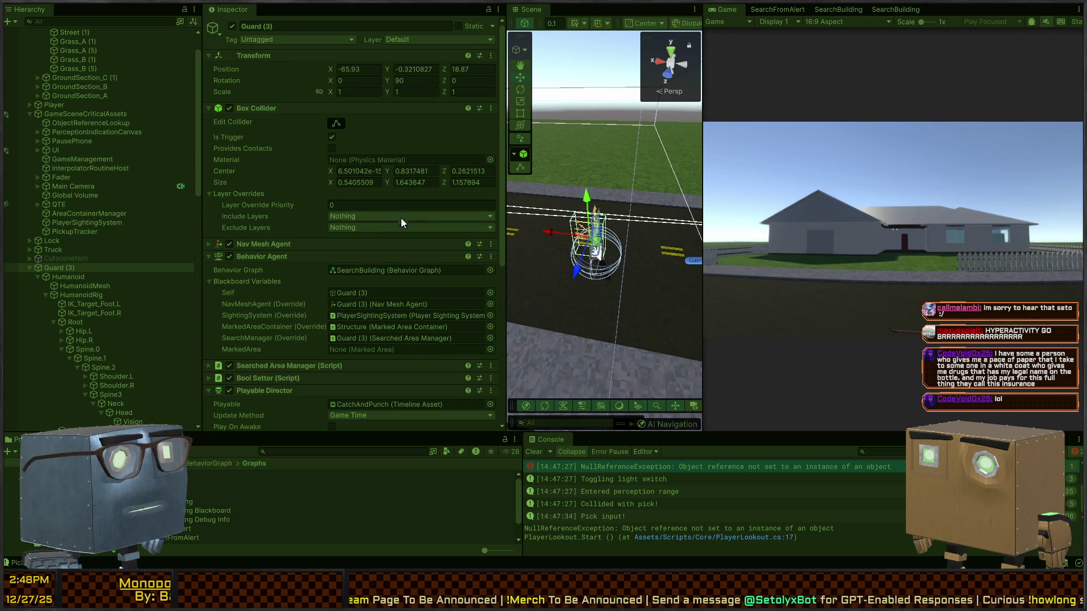
Review Guard (3)'s Behavior Agent settings and clear the old Console messages.
scroll(273, 288, "down", 3)
scroll(297, 225, "down", 5)
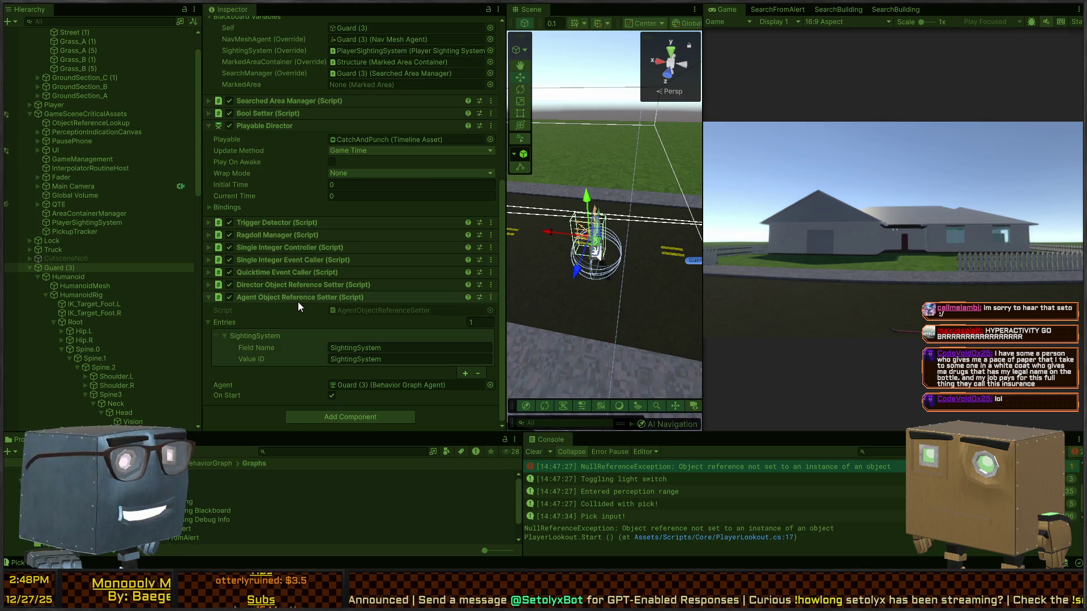
scroll(297, 301, "up", 5)
scroll(293, 233, "up", 3)
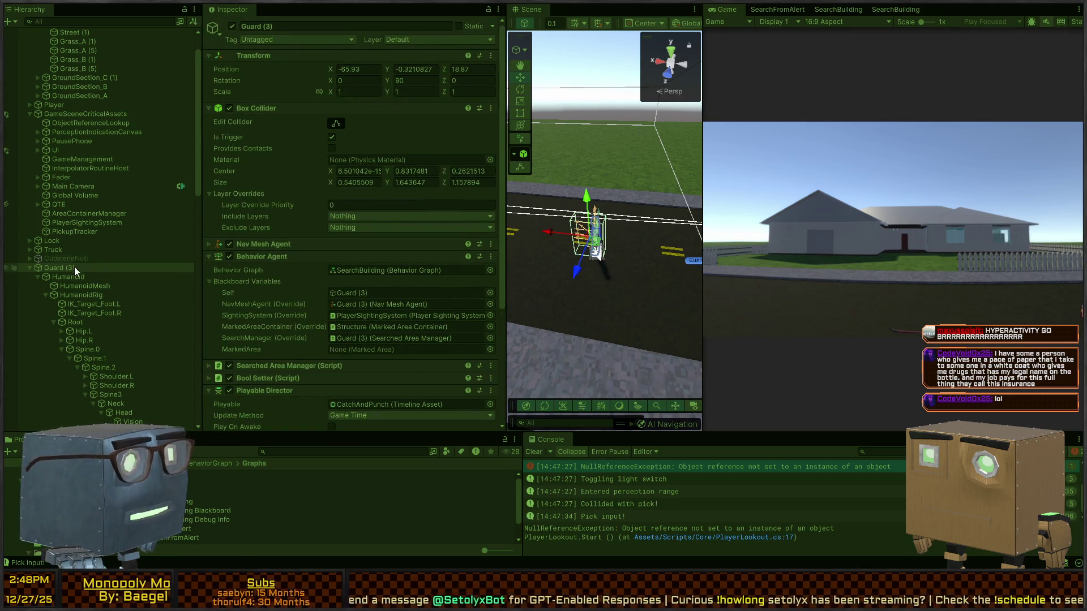
scroll(312, 194, "down", 4)
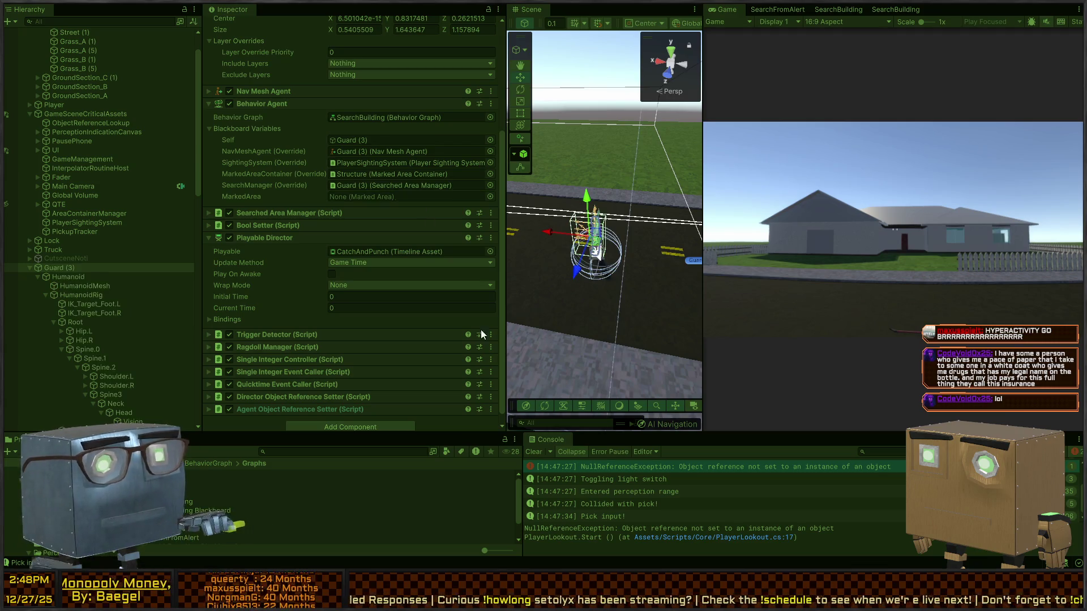
scroll(701, 488, "down", 1)
left_click(534, 453)
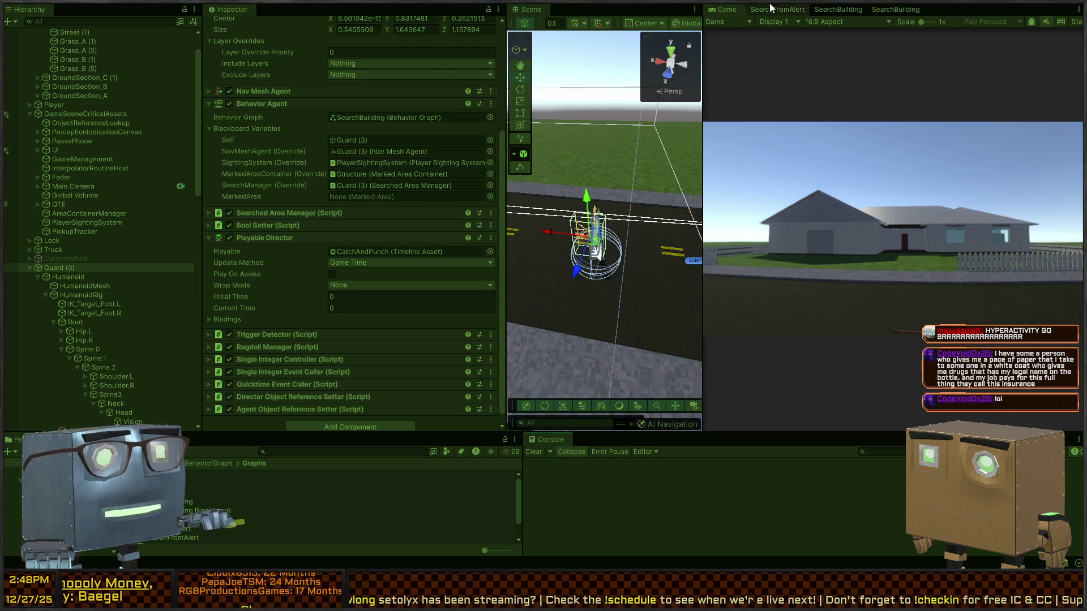
left_click(896, 10)
Set the Repeat While condition back to false, check its True and False branches, and play.
mouse_move(830, 244)
left_mouse_down()
mouse_move(914, 214)
mouse_move(883, 204)
mouse_move(861, 331)
left_mouse_up()
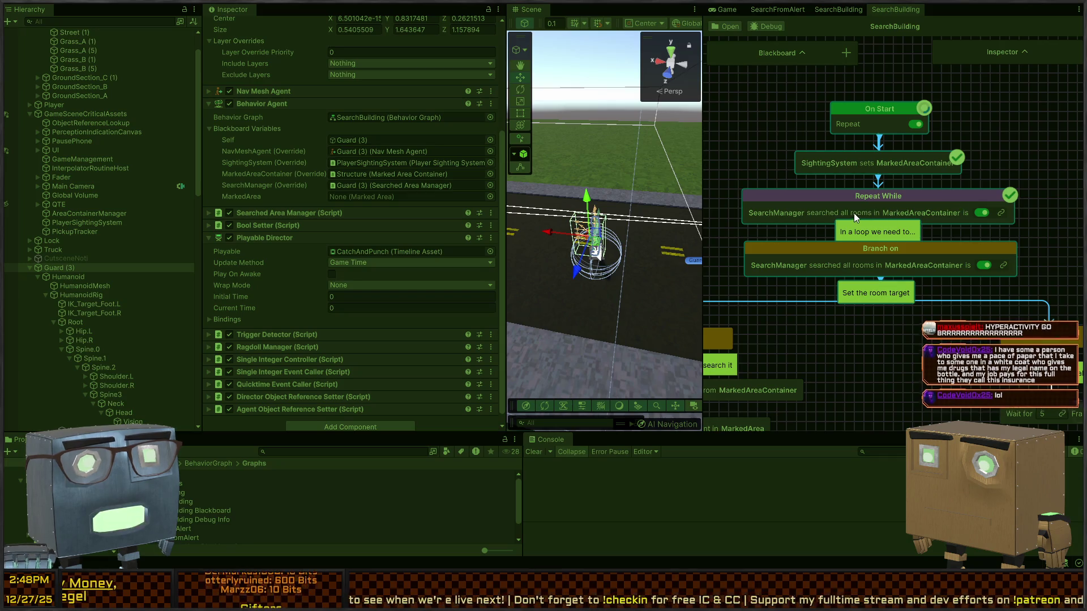
left_click(982, 213)
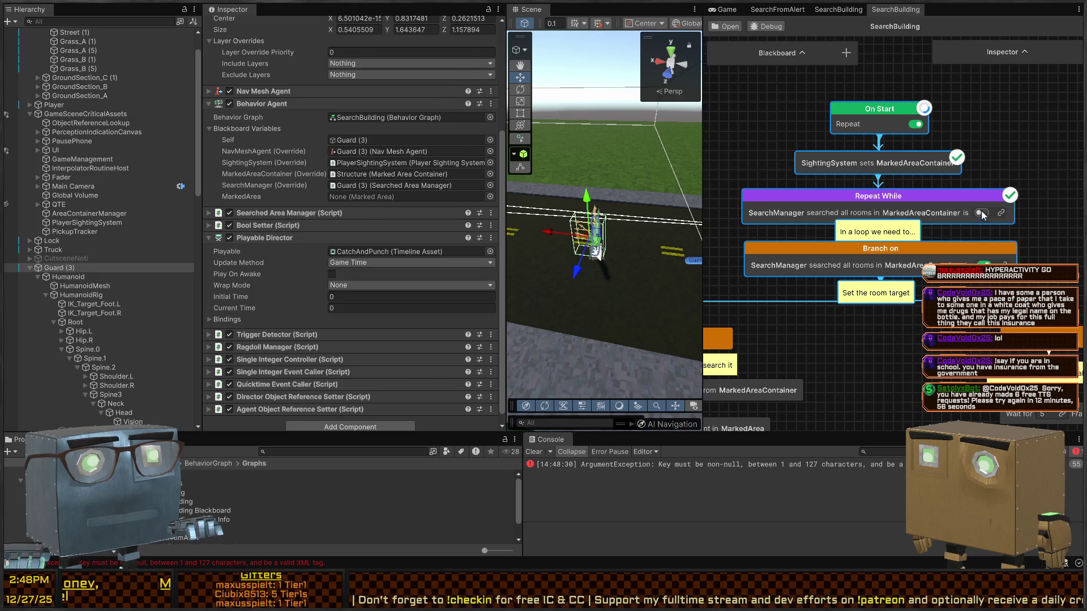
left_click_drag(899, 328, 911, 248)
left_click_drag(921, 207, 804, 163)
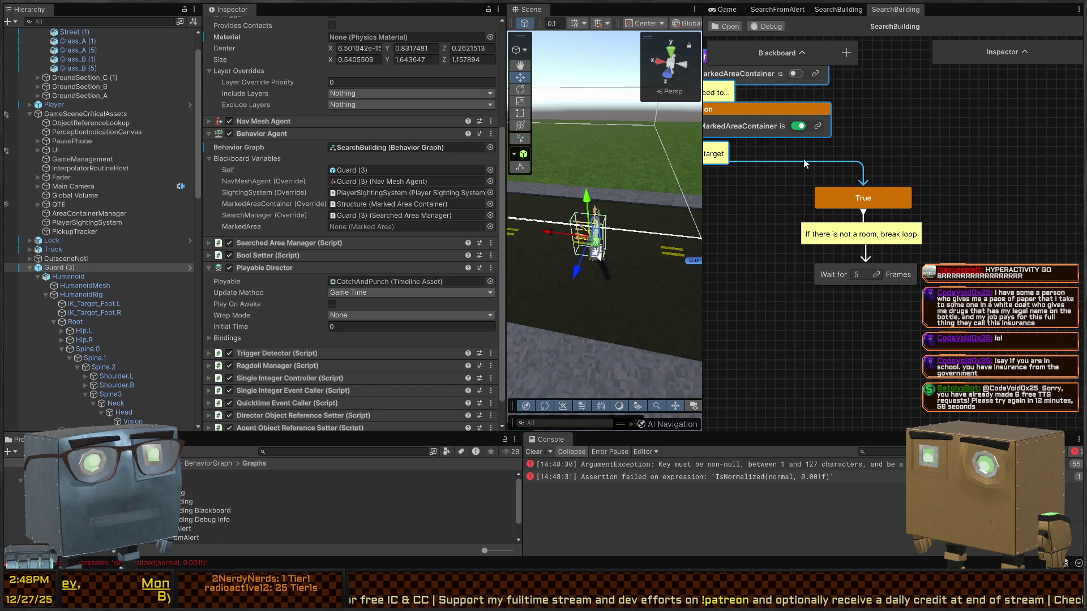
left_click_drag(790, 241, 1037, 276)
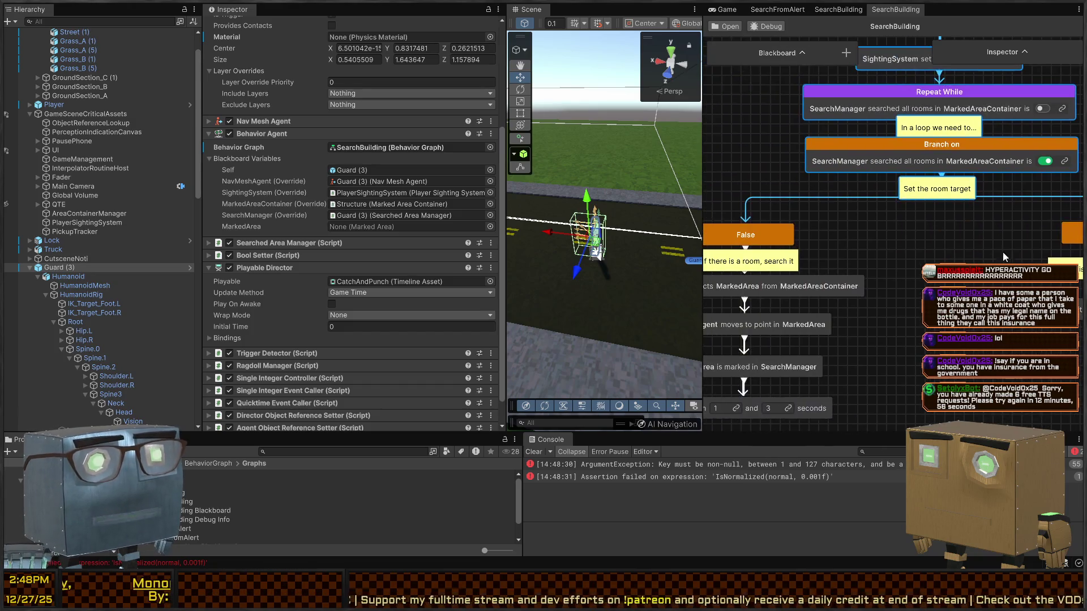
mouse_move(856, 289)
left_mouse_down()
mouse_move(909, 235)
mouse_move(972, 249)
left_mouse_up()
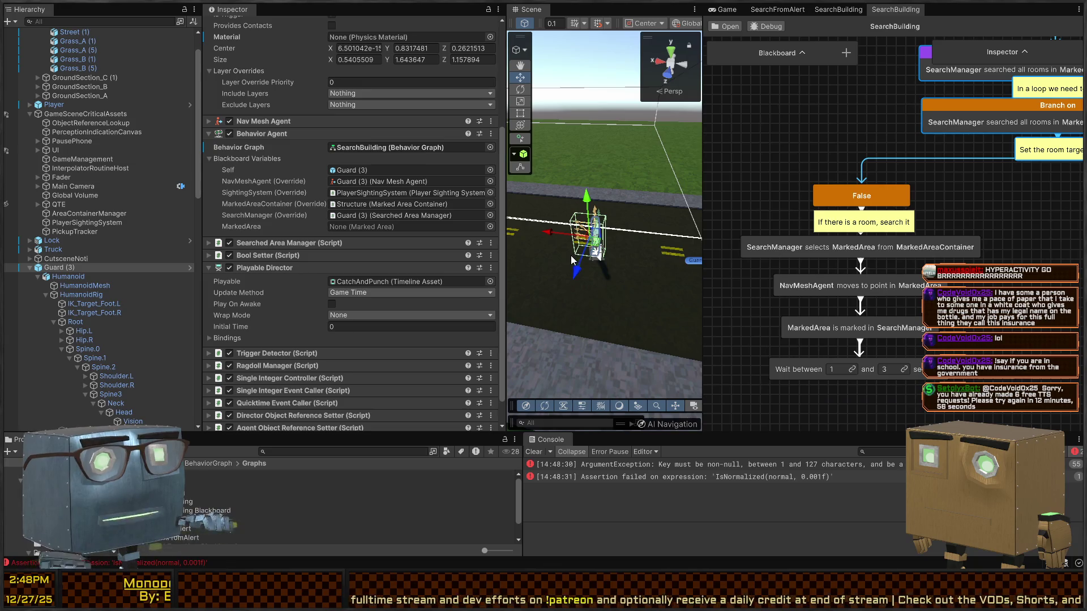
key("ctrl+p")
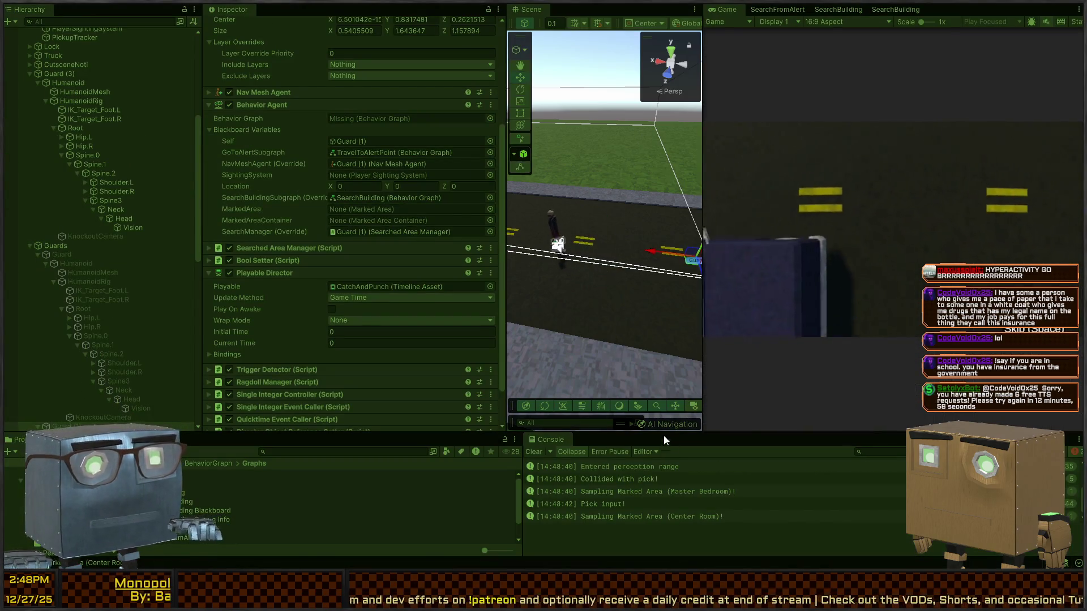
In a maximized Scene view, fly the camera to follow Guard (3) from the road to the house door.
key("shift+space")
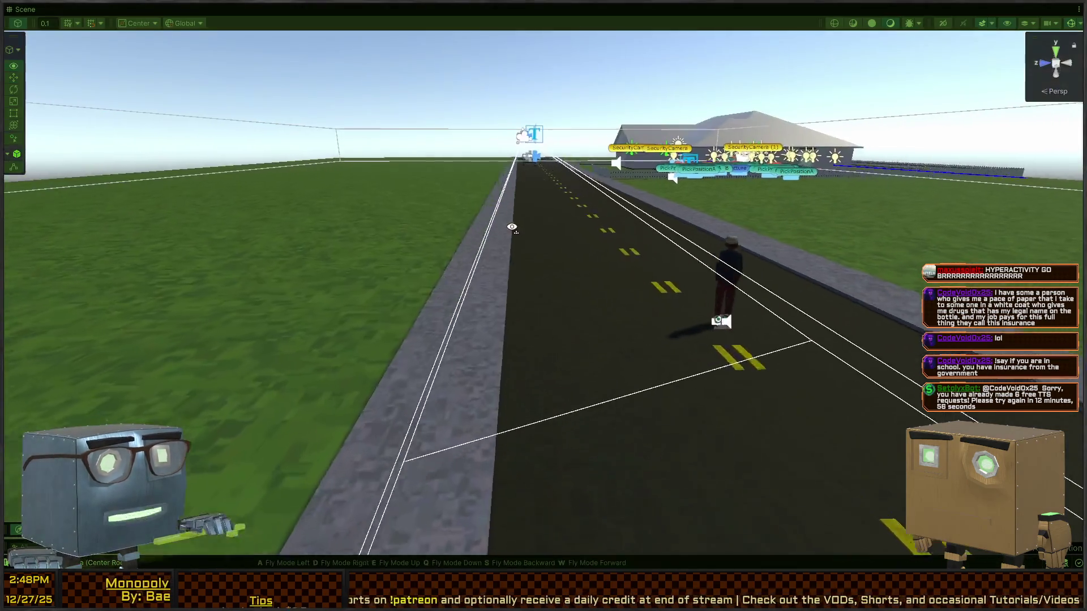
key("s")
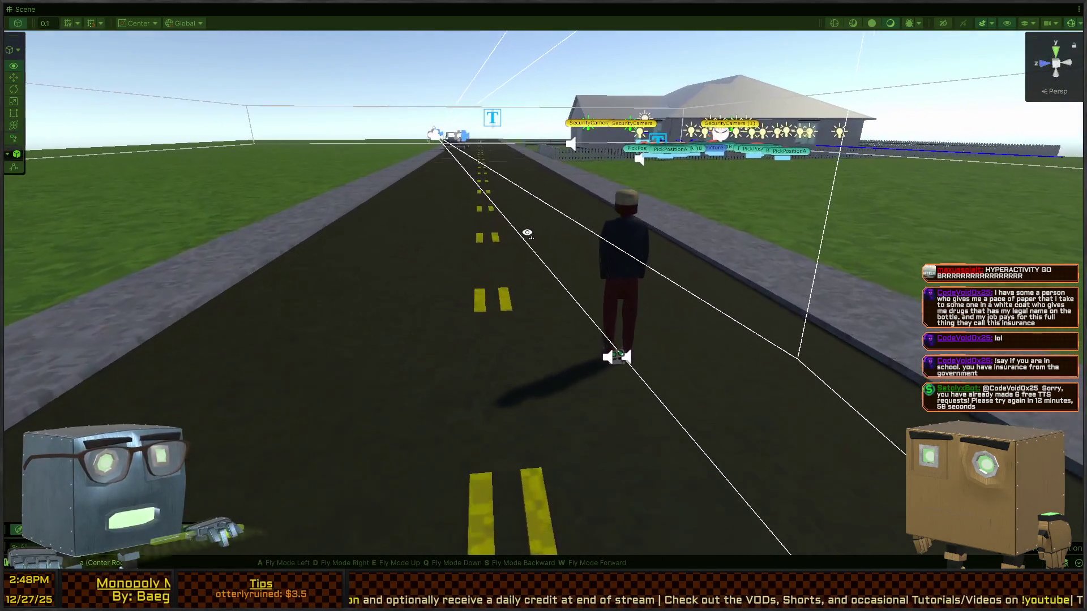
key("w")
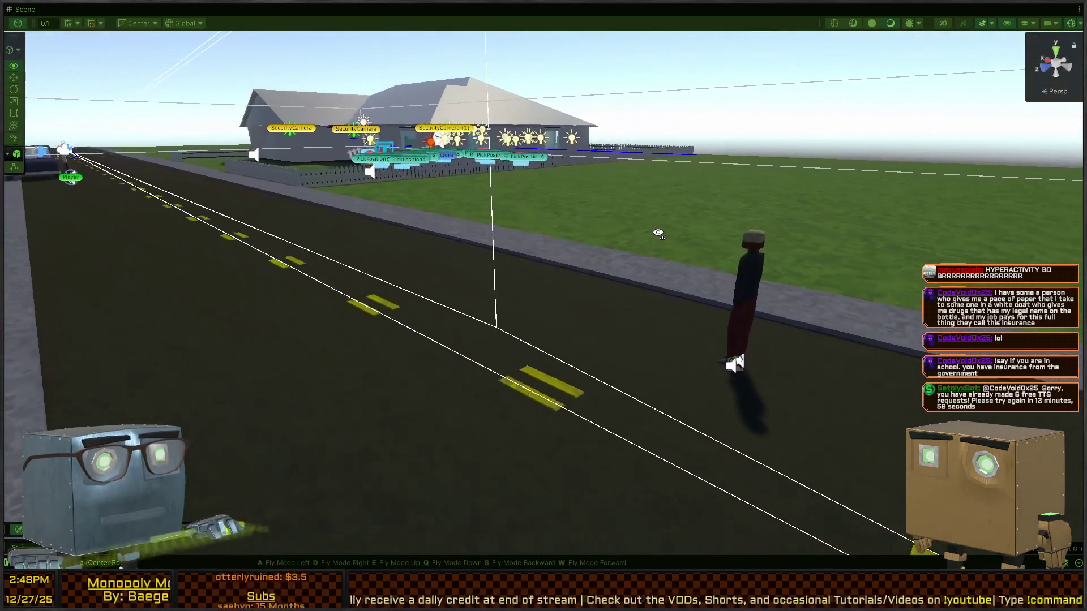
key("a")
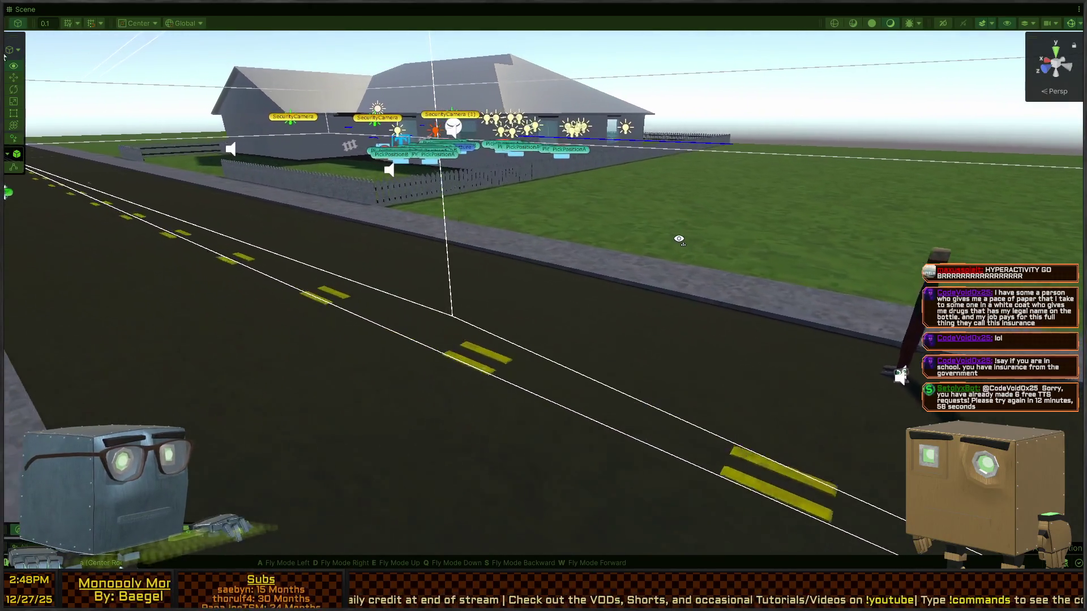
key("w")
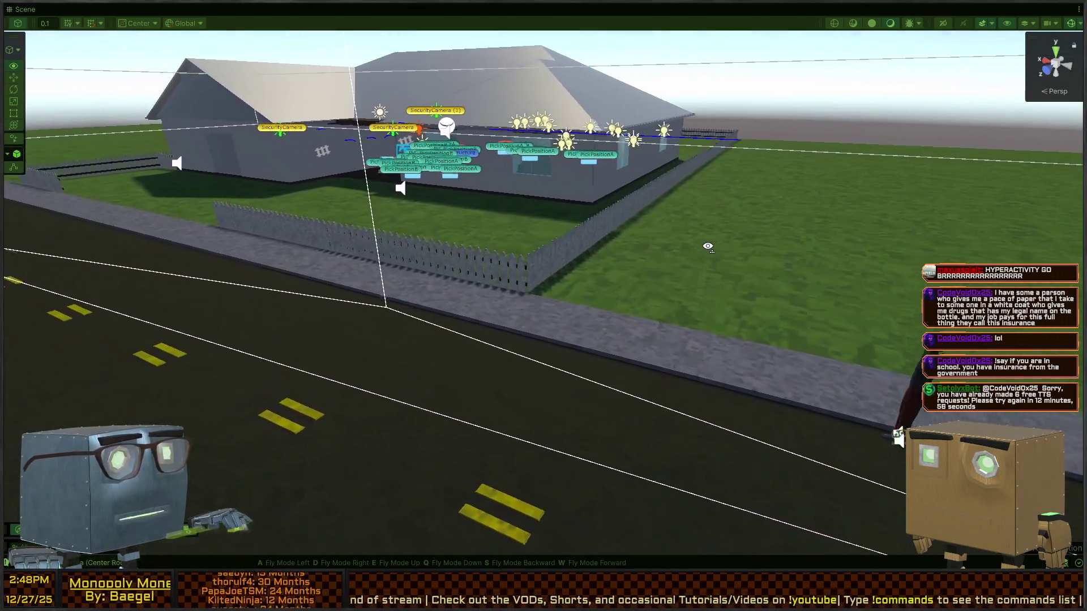
key("w")
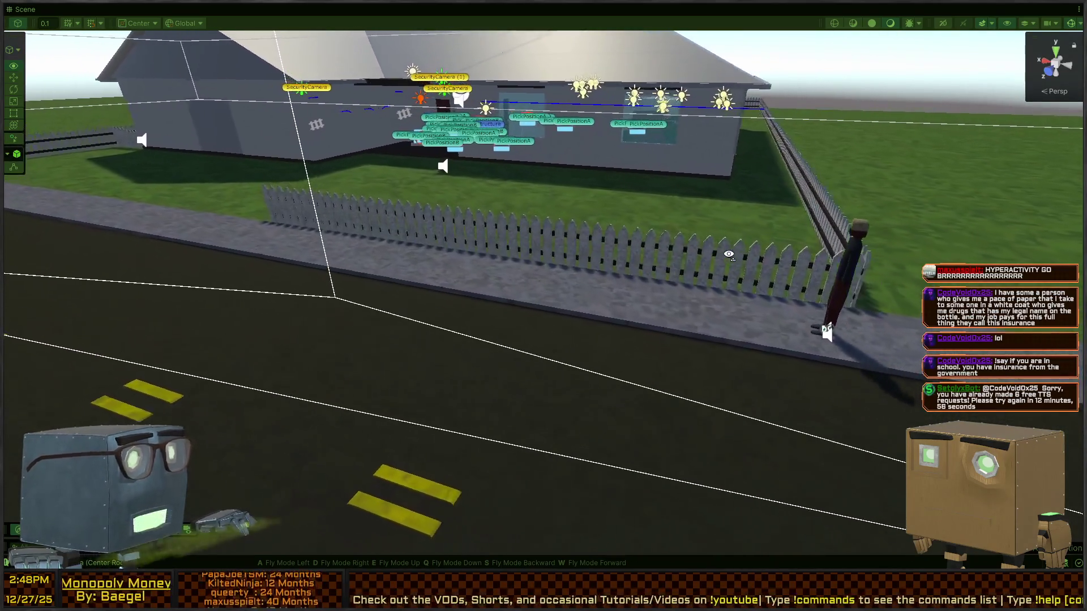
key("w")
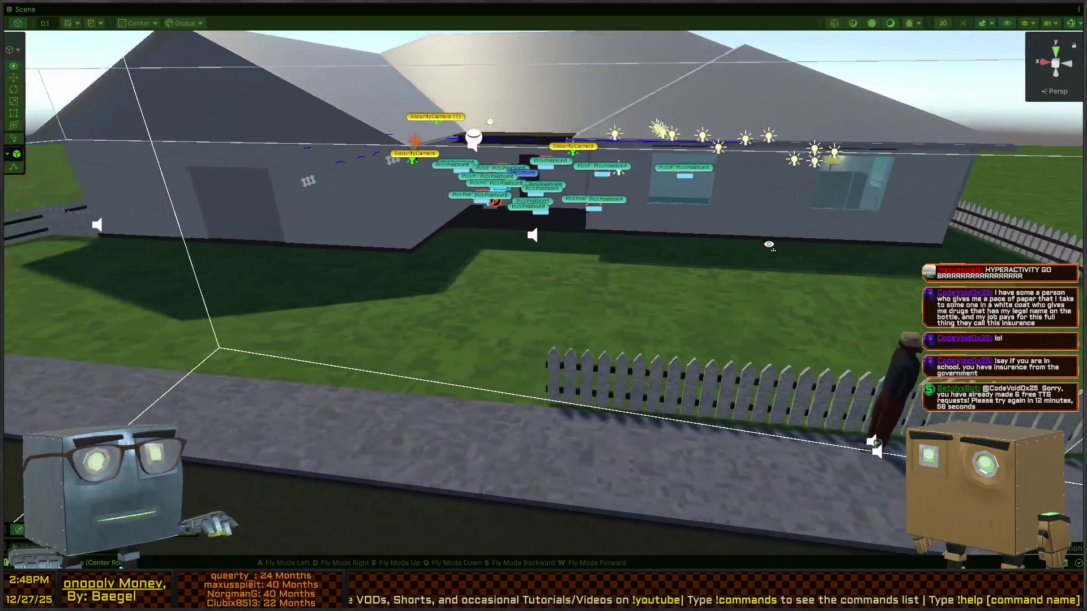
key("w")
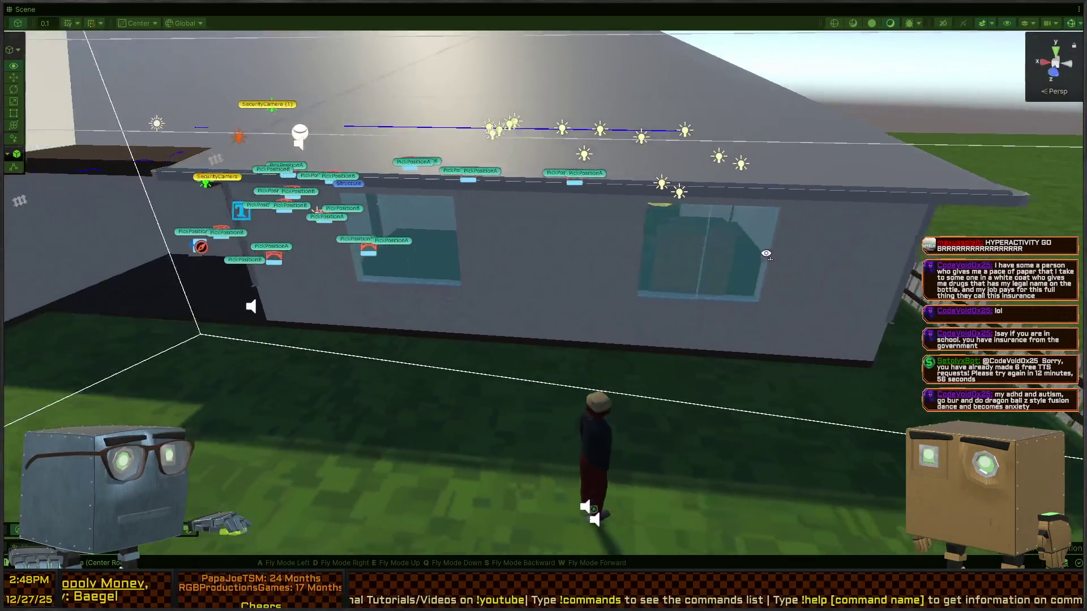
key("s")
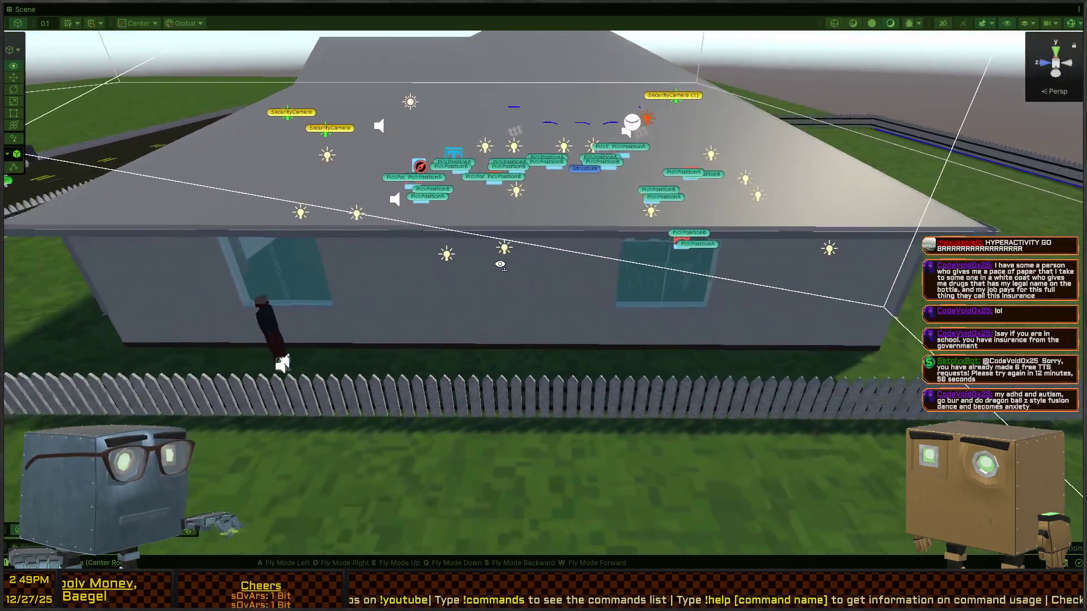
mouse_move(501, 264)
left_mouse_down()
mouse_move(256, 262)
mouse_move(68, 230)
mouse_move(215, 238)
mouse_move(170, 237)
mouse_move(539, 316)
left_mouse_up()
key("w")
key("s")
key("shift+space")
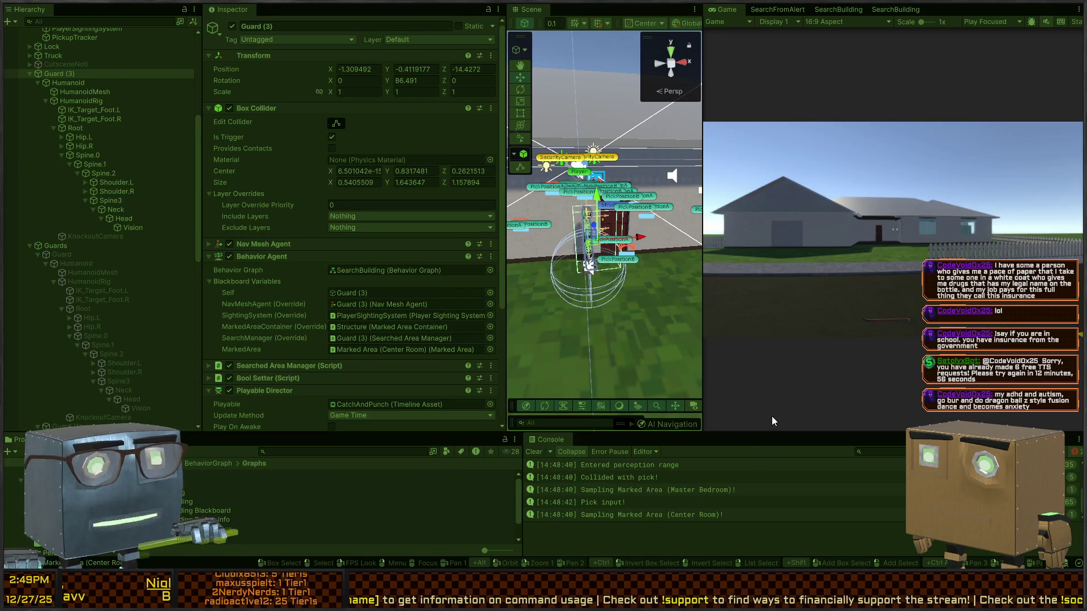
Enlarge the Console and view stack traces of the Center Room, Pick input and Master Bedroom logs.
left_click_drag(753, 432, 745, 346)
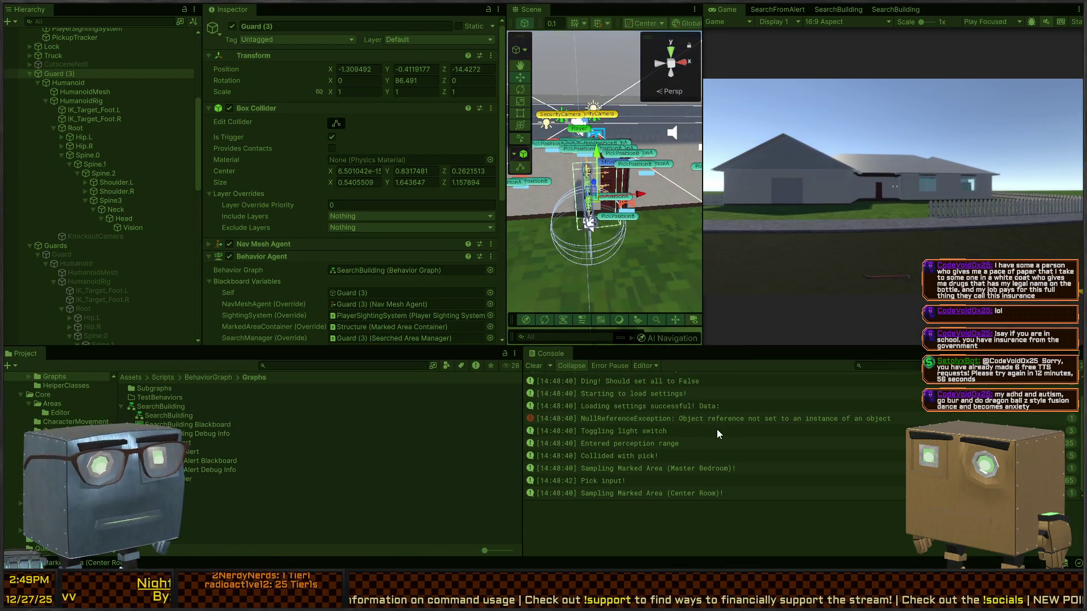
left_click(731, 421)
left_click(627, 491)
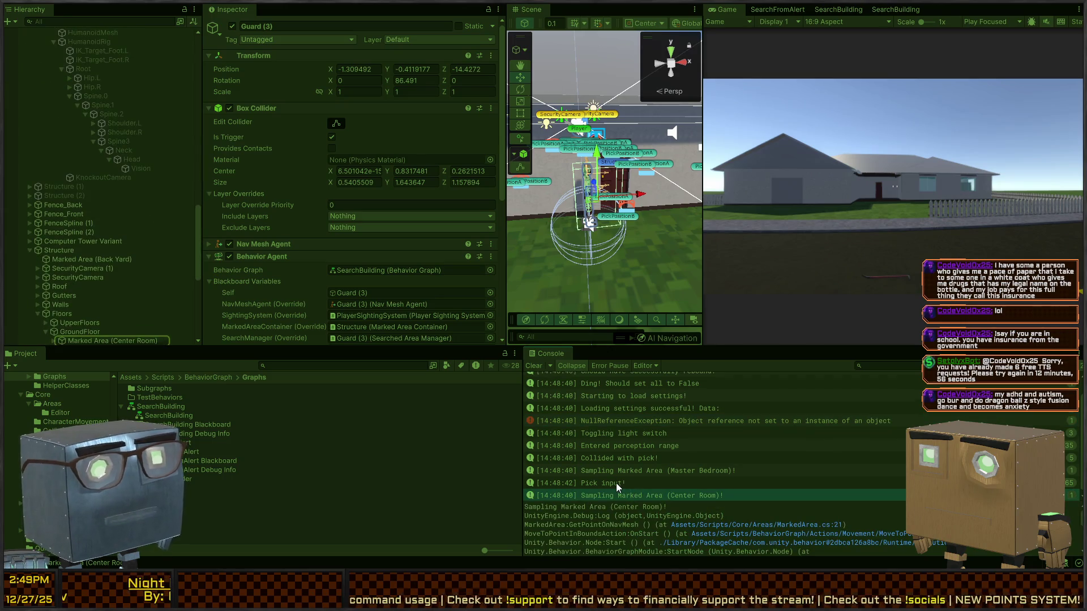
left_click(610, 483)
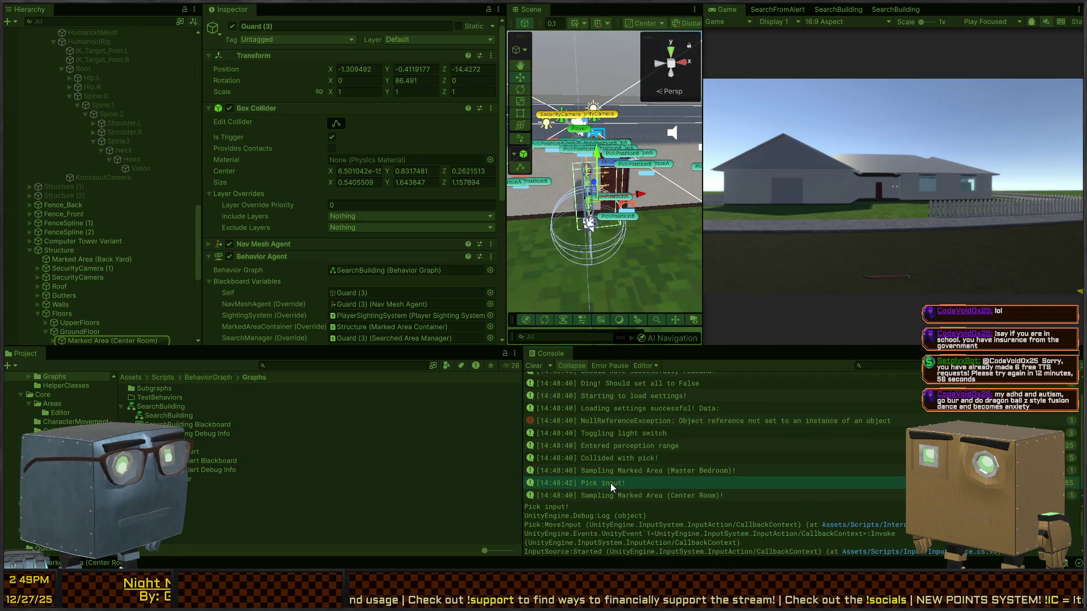
left_click(662, 471)
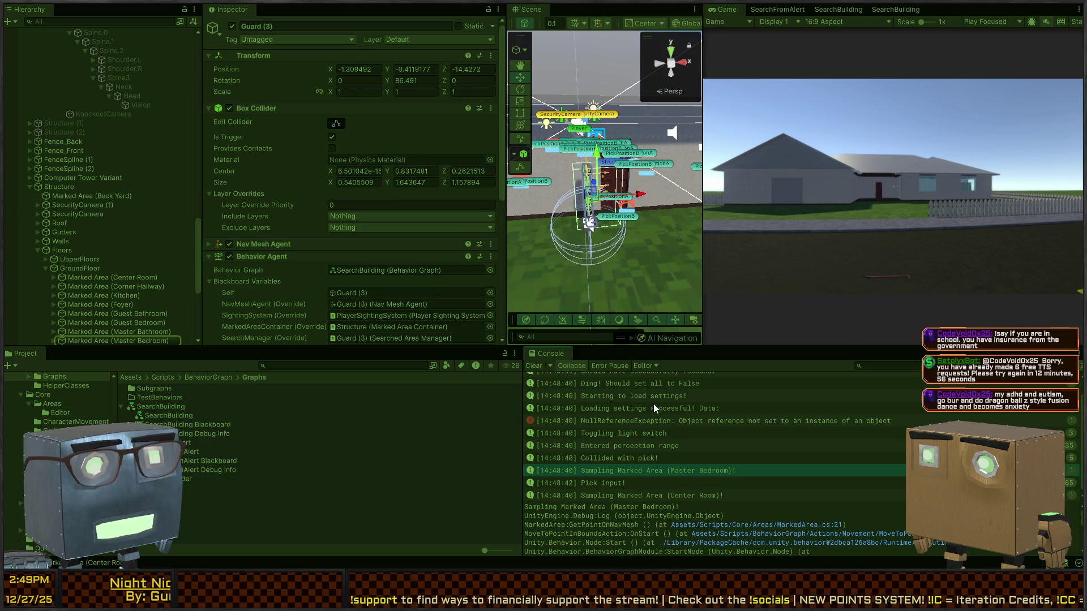
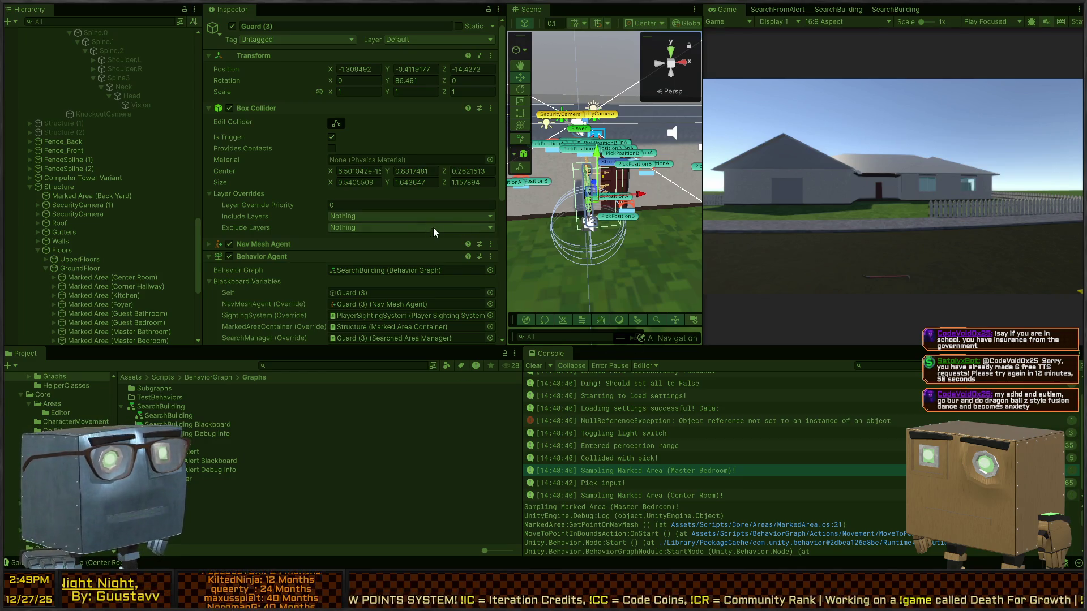
Widen the Scene view, check the room-sampling console logs, and open the SearchBuilding graph tab.
left_click_drag(506, 194, 368, 193)
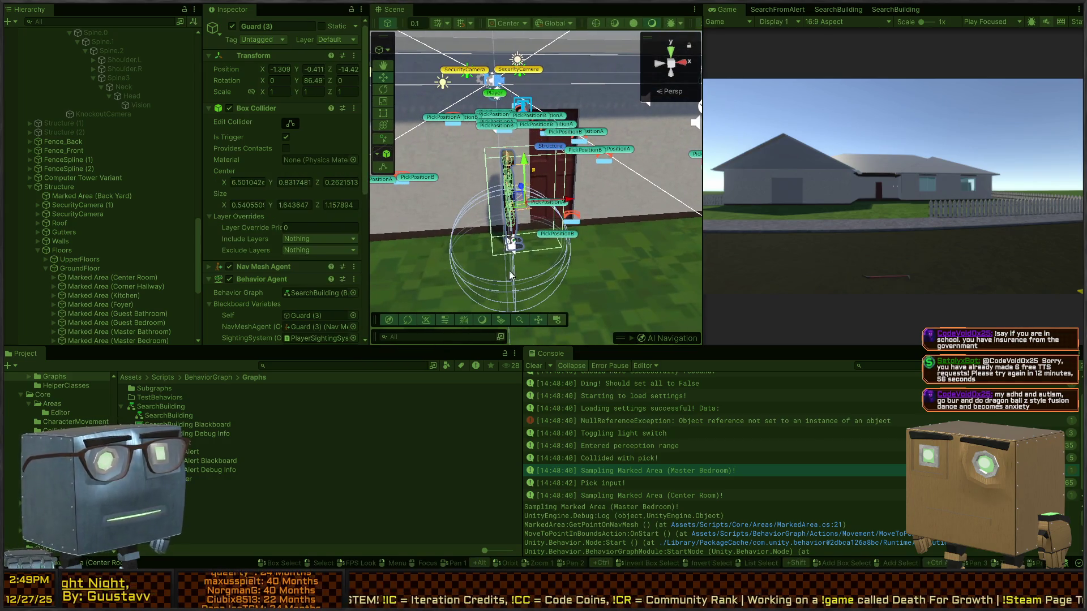
left_click(621, 480)
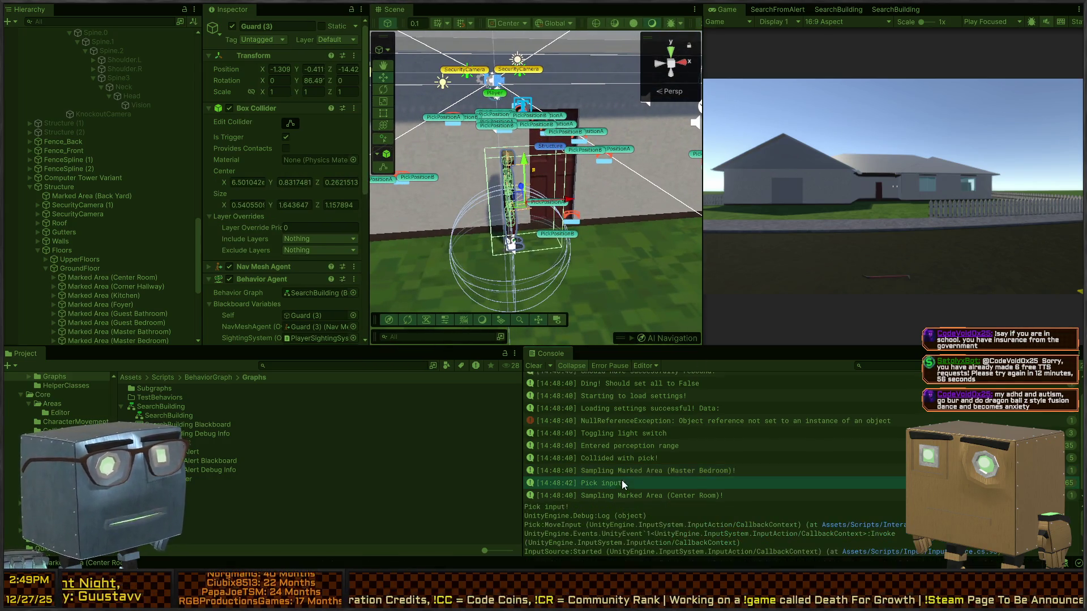
left_click(650, 495)
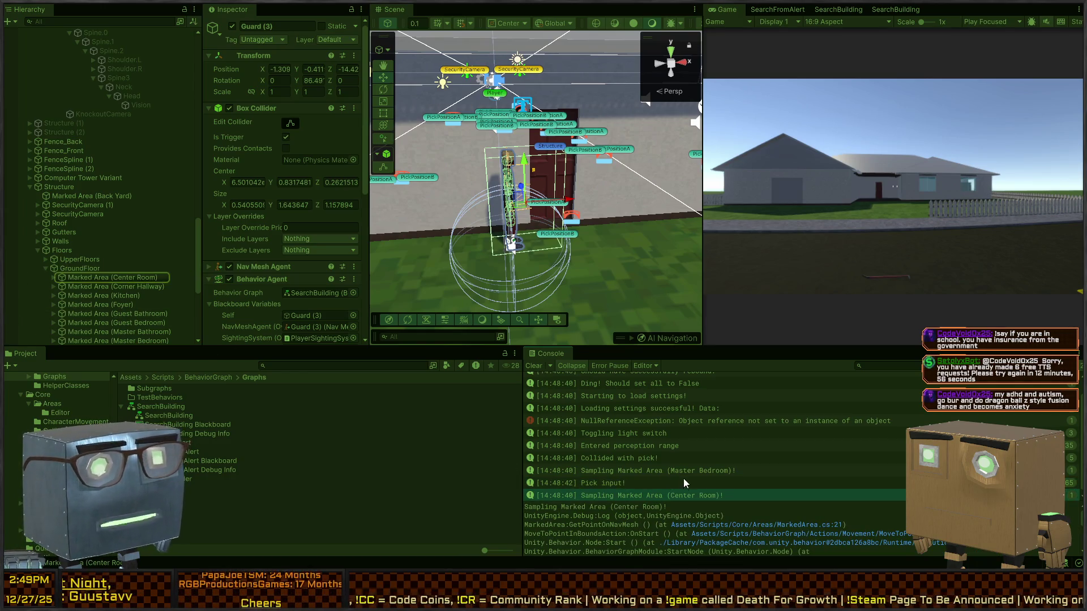
left_click(591, 468)
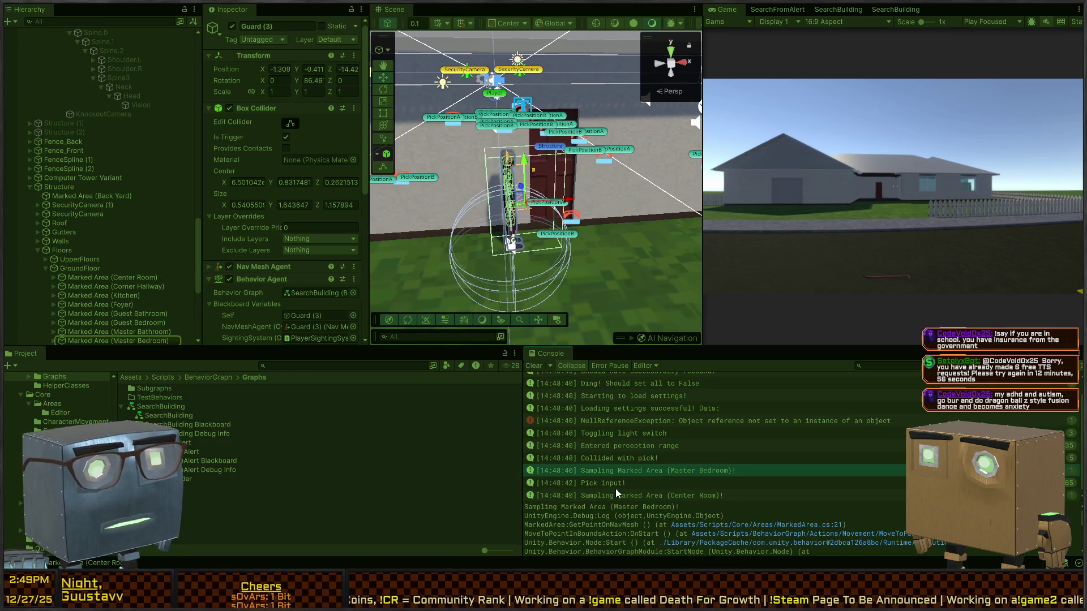
left_click(643, 498)
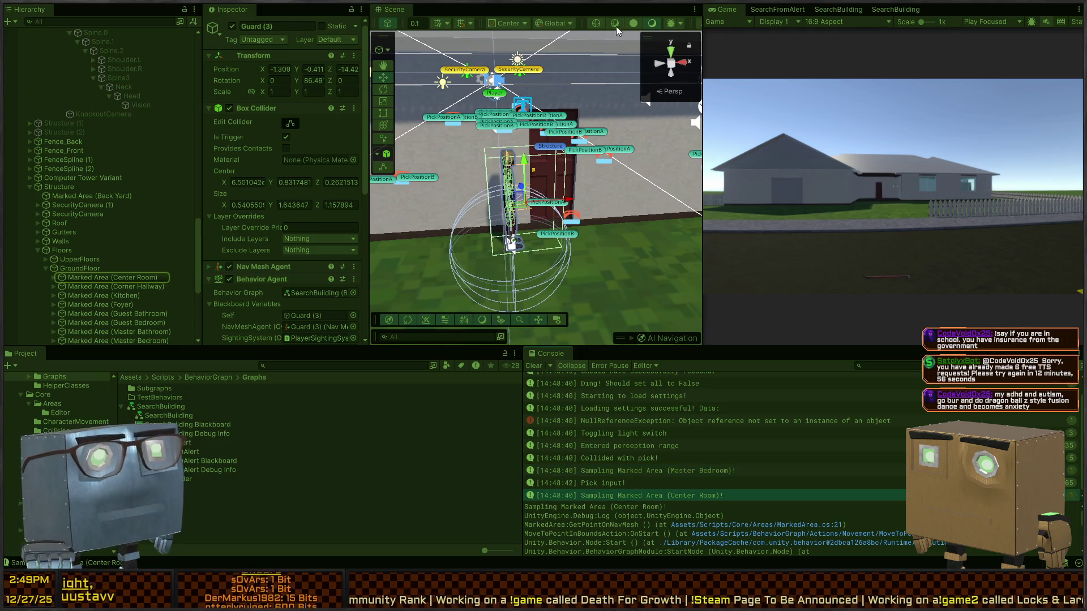
left_click(780, 9)
left_click(844, 8)
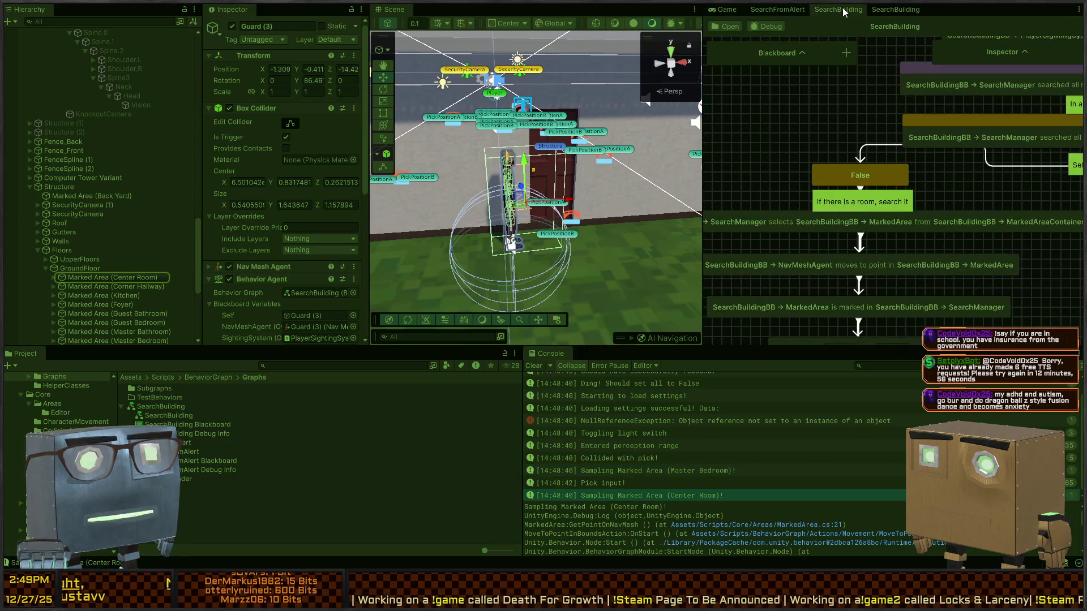
Exit play mode and delete the NavMeshAgent move-to-point node in SearchBuilding.
left_click(896, 7)
scroll(801, 154, "up", 5)
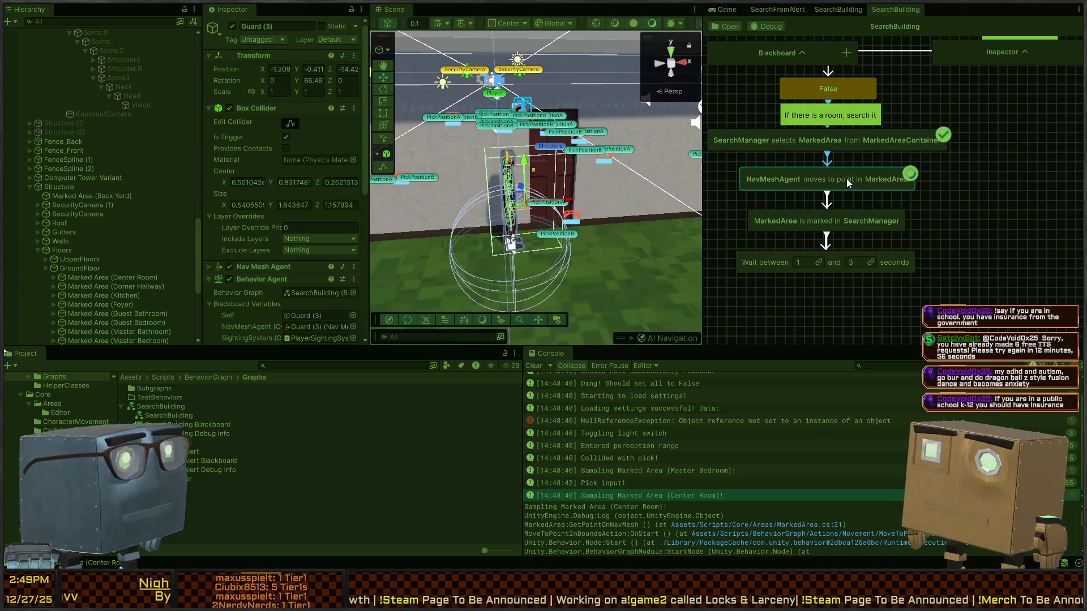
key("ctrl+p")
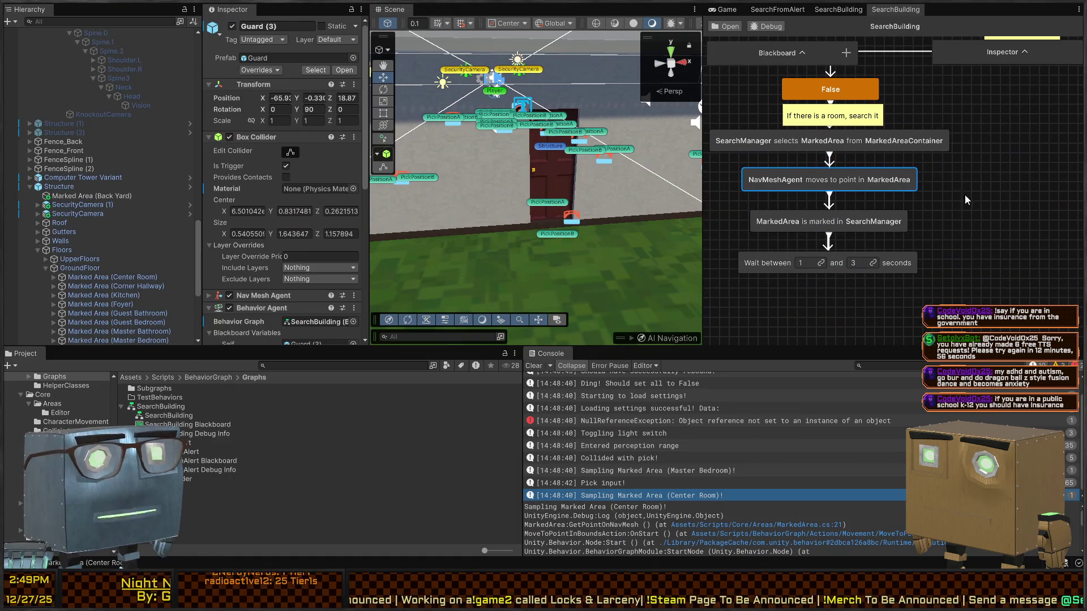
key("Delete")
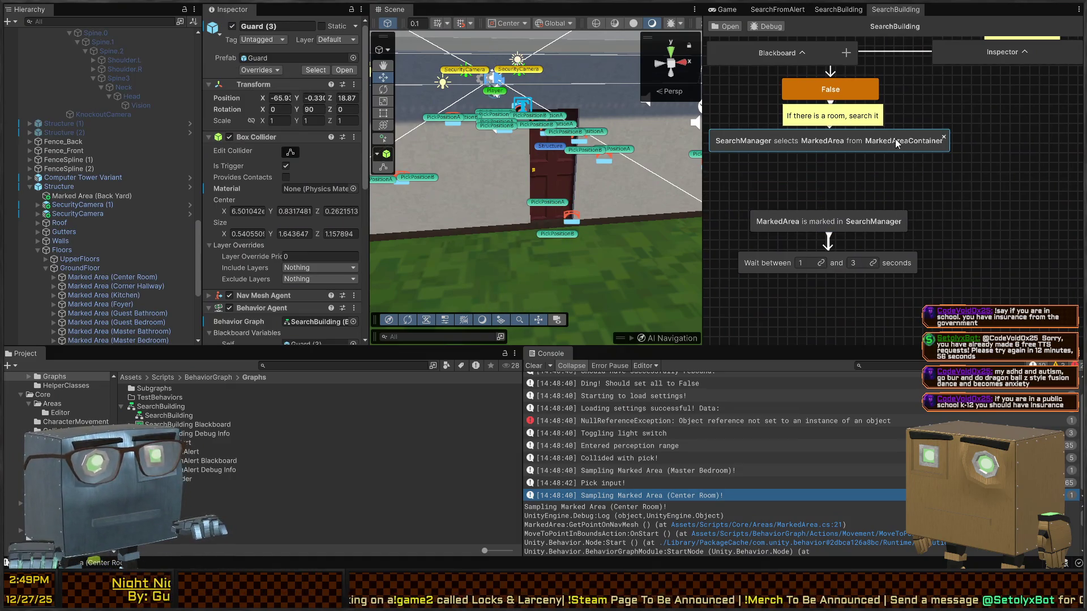
Add a 'With Doors' move-while-opening-doors node, connect it into the chain, and pick its agent.
key("space")
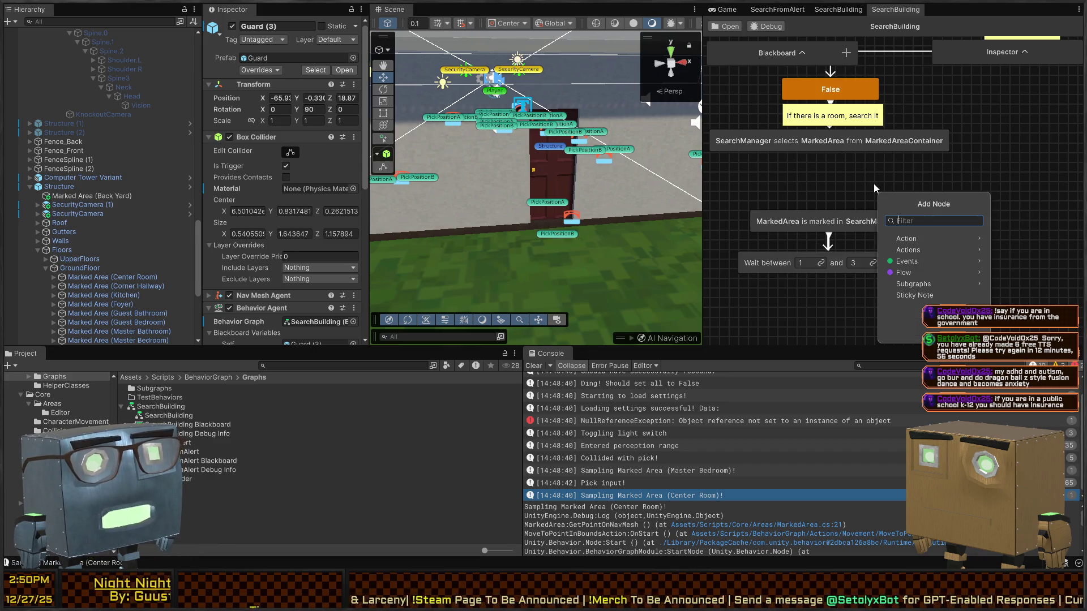
type("WITH DOORS")
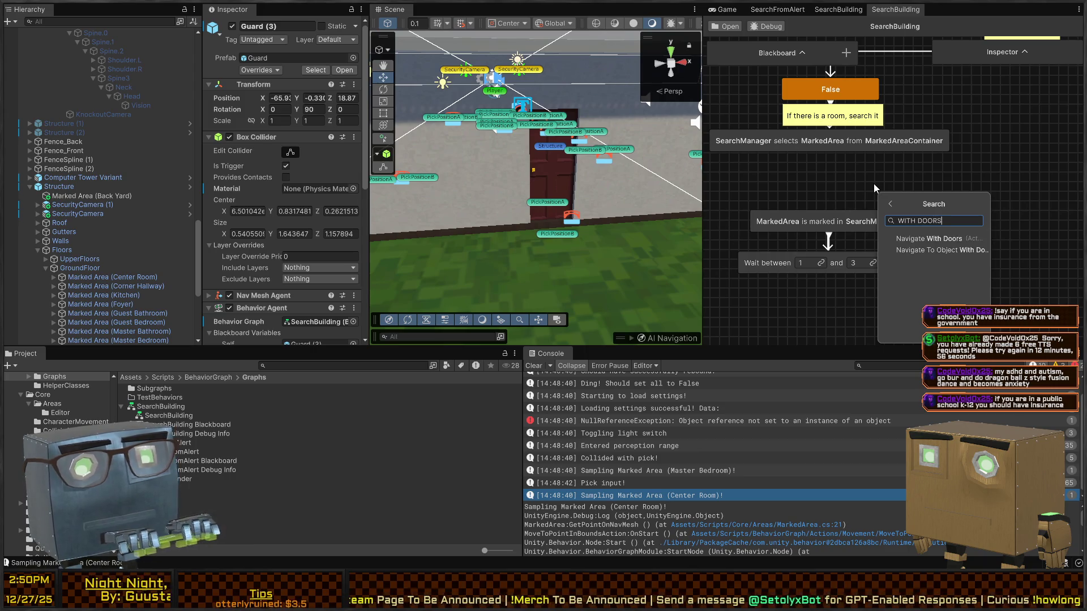
left_click(938, 250)
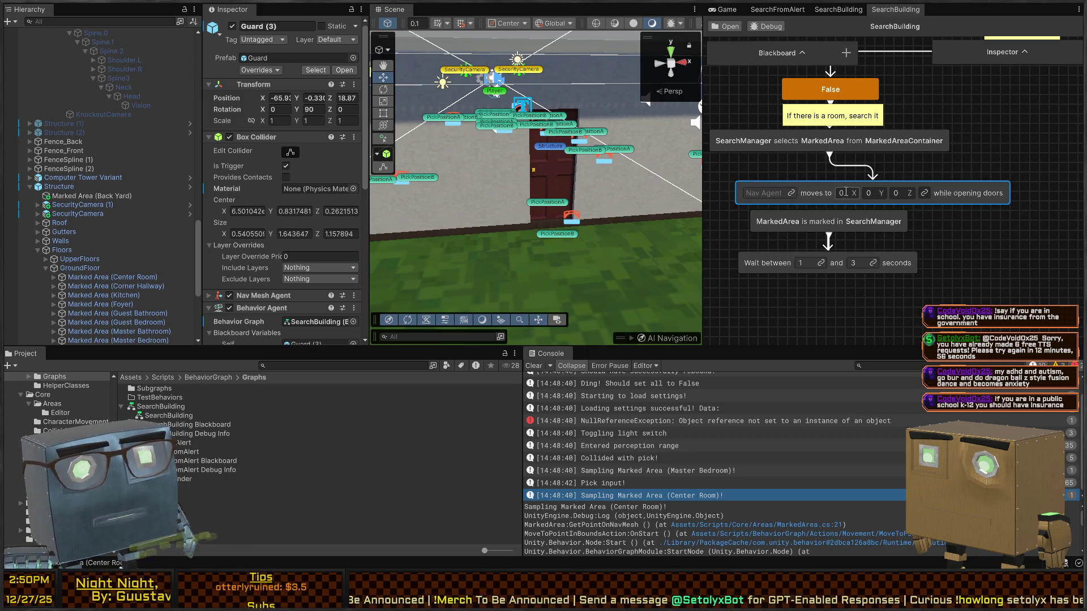
left_click_drag(813, 190, 800, 186)
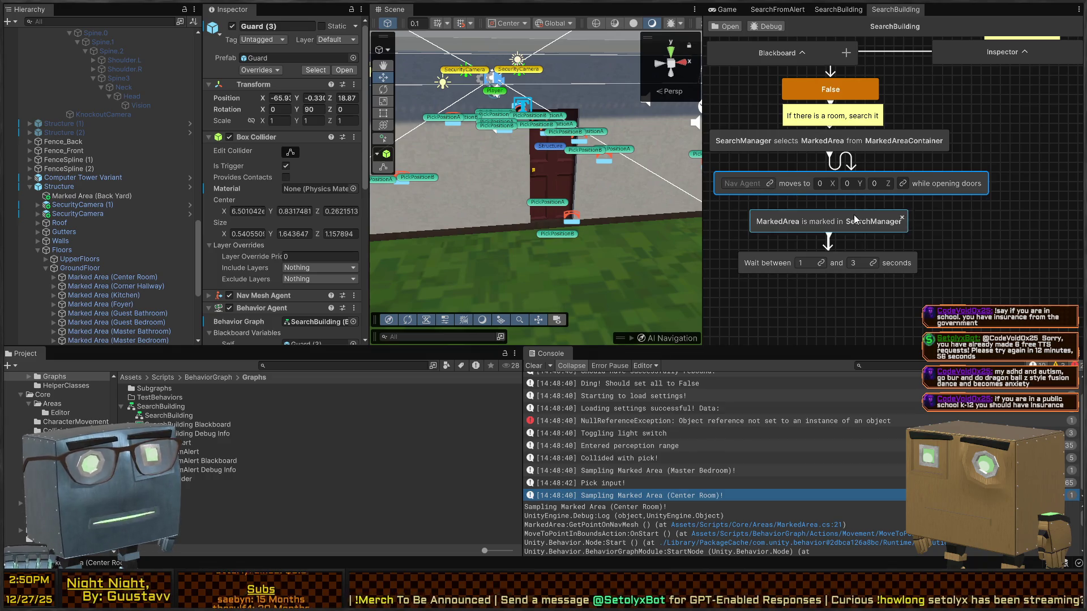
left_click_drag(855, 219, 837, 191)
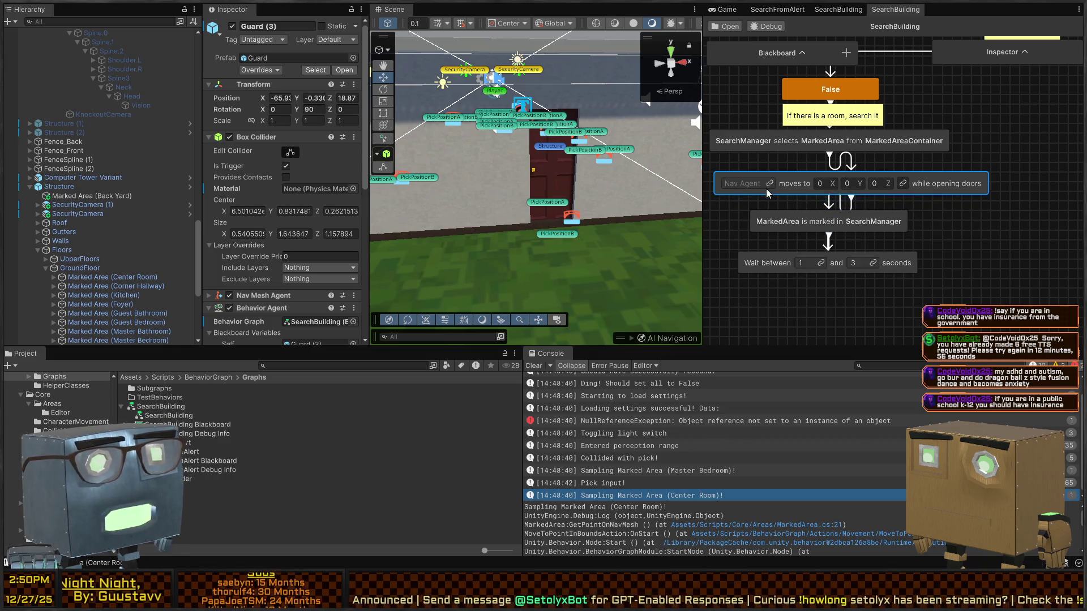
left_click(769, 185)
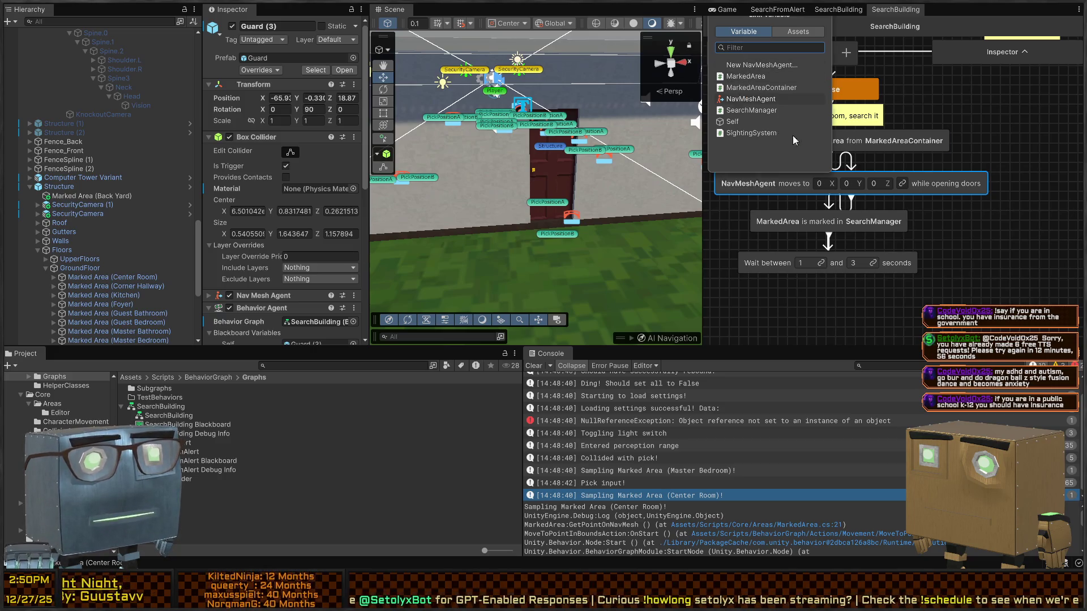
Set the agent to NavMeshAgent and add a Pick Location in Area node storing into a new Vector3.
left_click(837, 190)
left_click(904, 185)
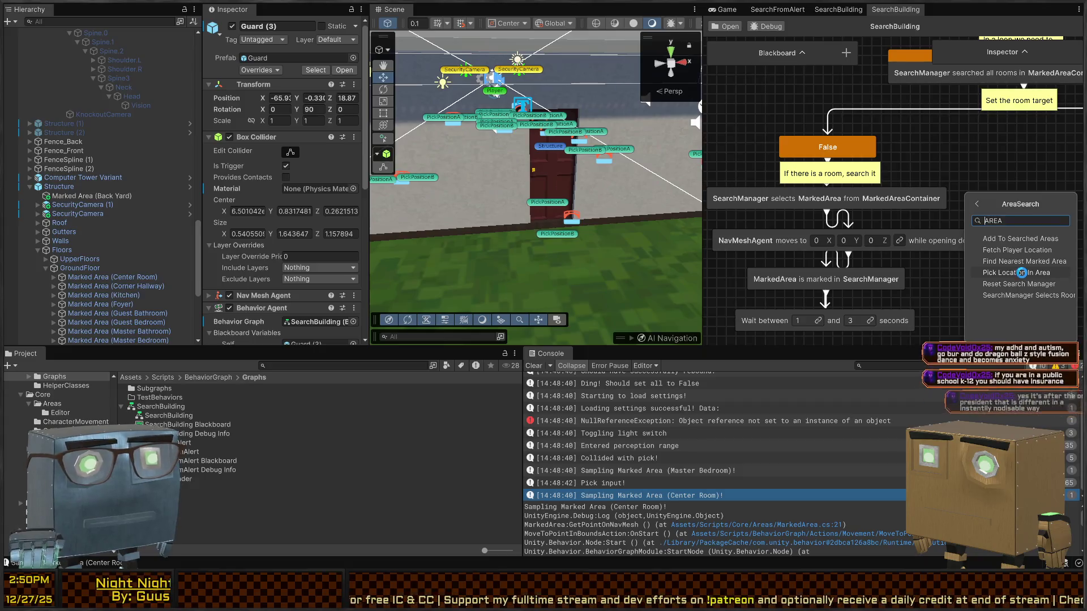
left_click(952, 227)
mouse_move(1045, 229)
left_mouse_down()
mouse_move(951, 241)
mouse_move(936, 246)
mouse_move(939, 257)
mouse_move(929, 247)
left_mouse_up()
left_click(799, 223)
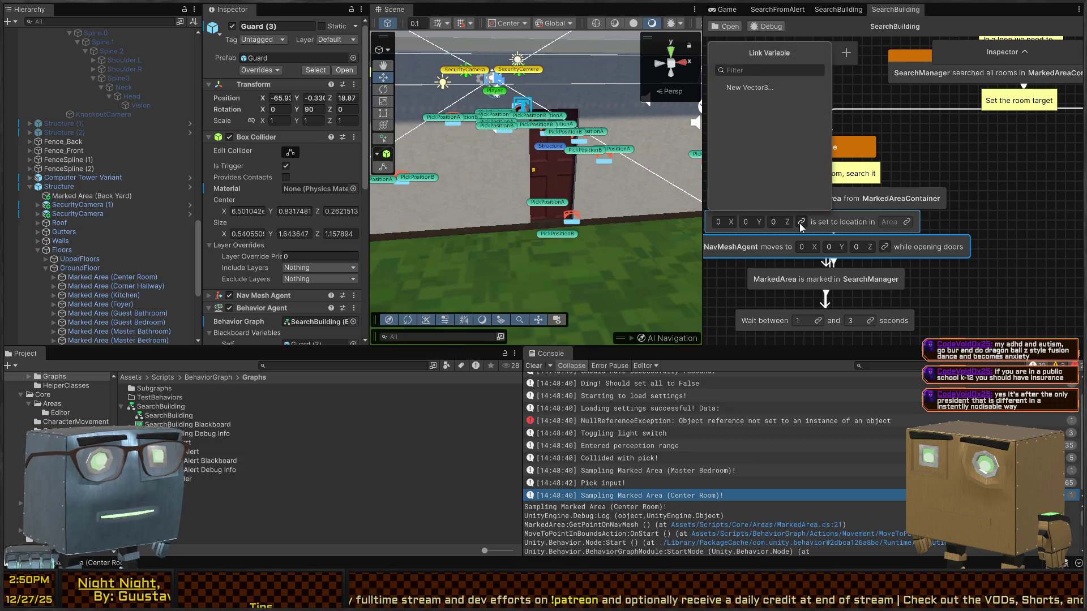
left_click(769, 86)
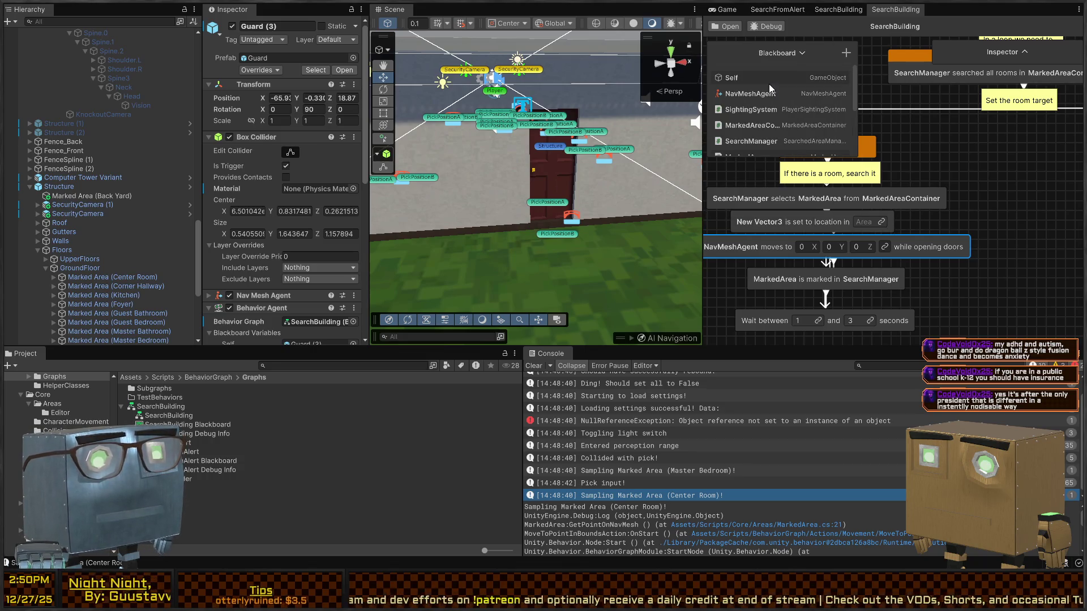
key("Return")
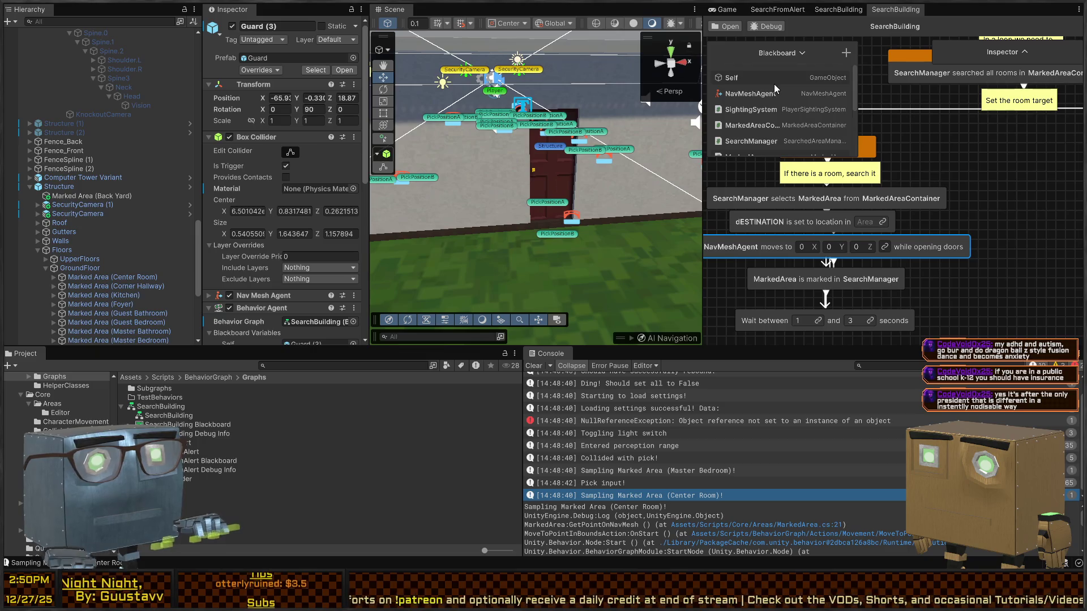
Rename the new Vector3 variable to Destination and enlarge the blackboard to list all variables.
scroll(740, 105, "down", 5)
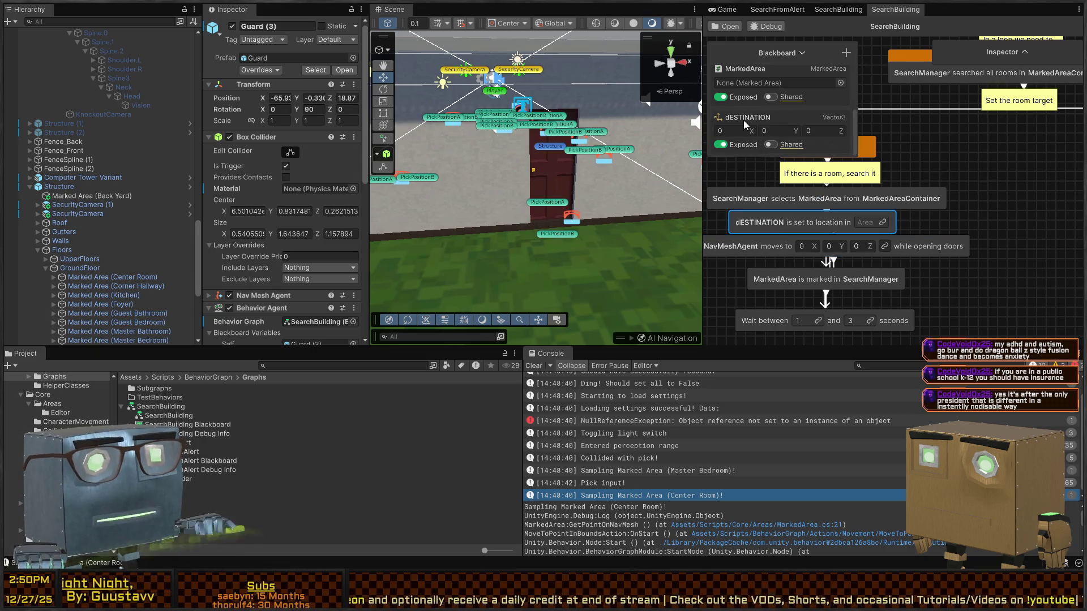
scroll(745, 118, "up", 2)
left_click(754, 104)
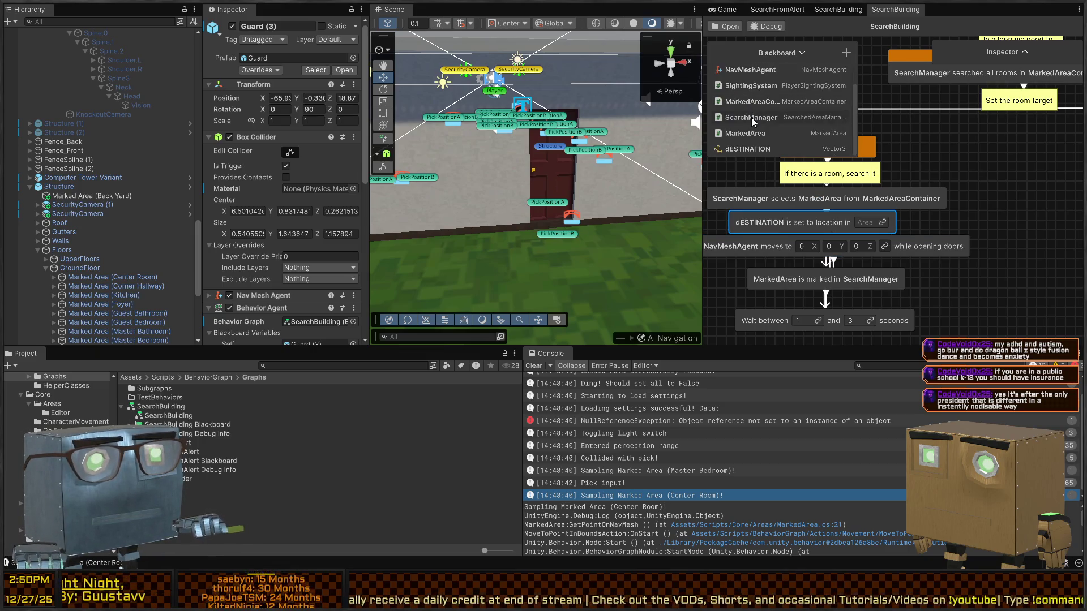
left_click(752, 117)
left_click(752, 119)
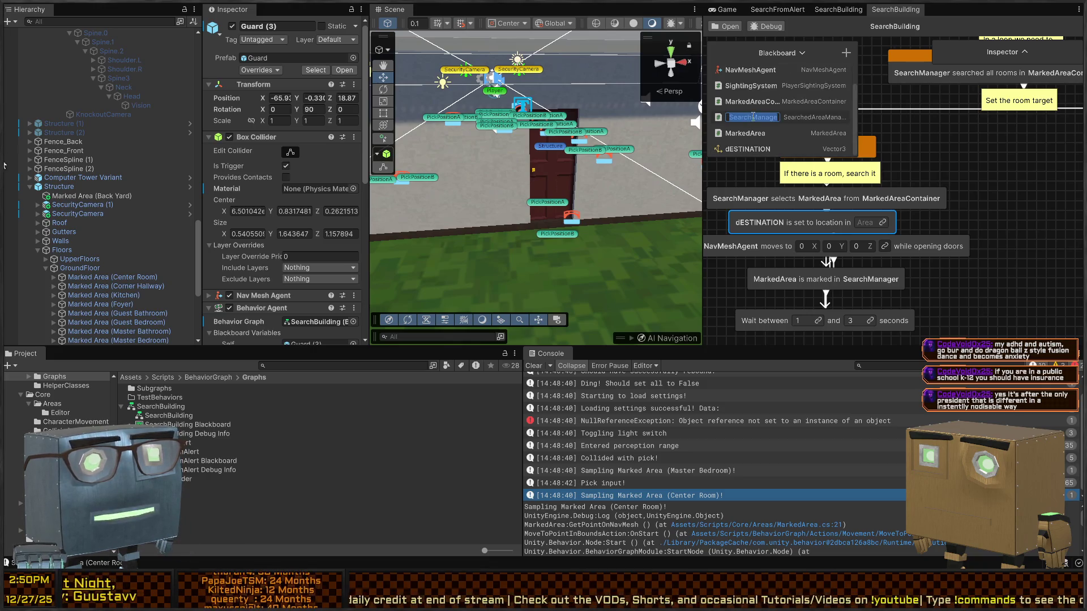
left_click_drag(813, 154, 813, 242)
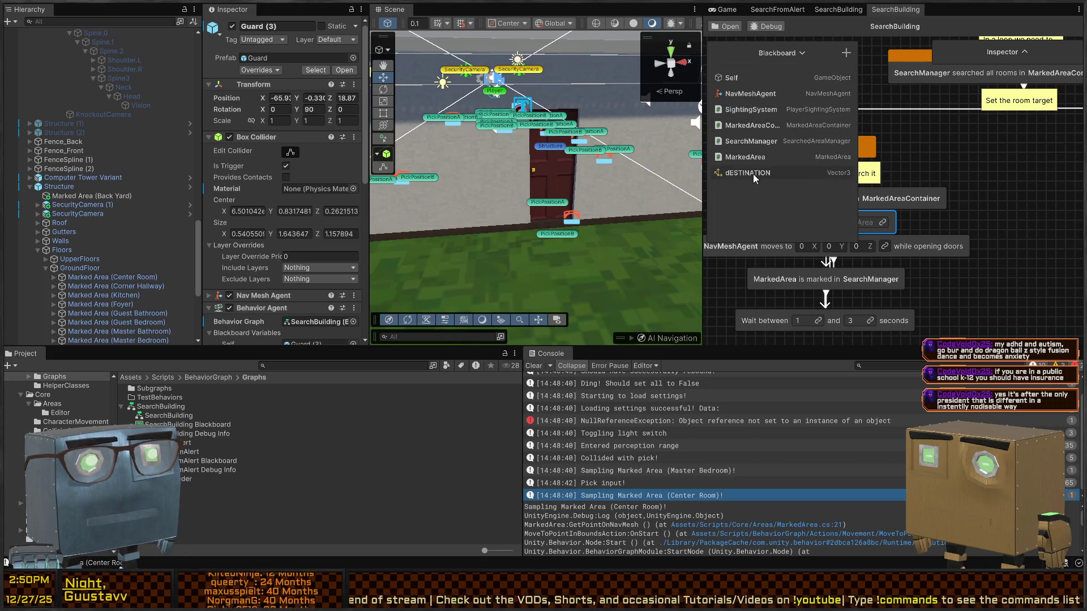
type("Destination")
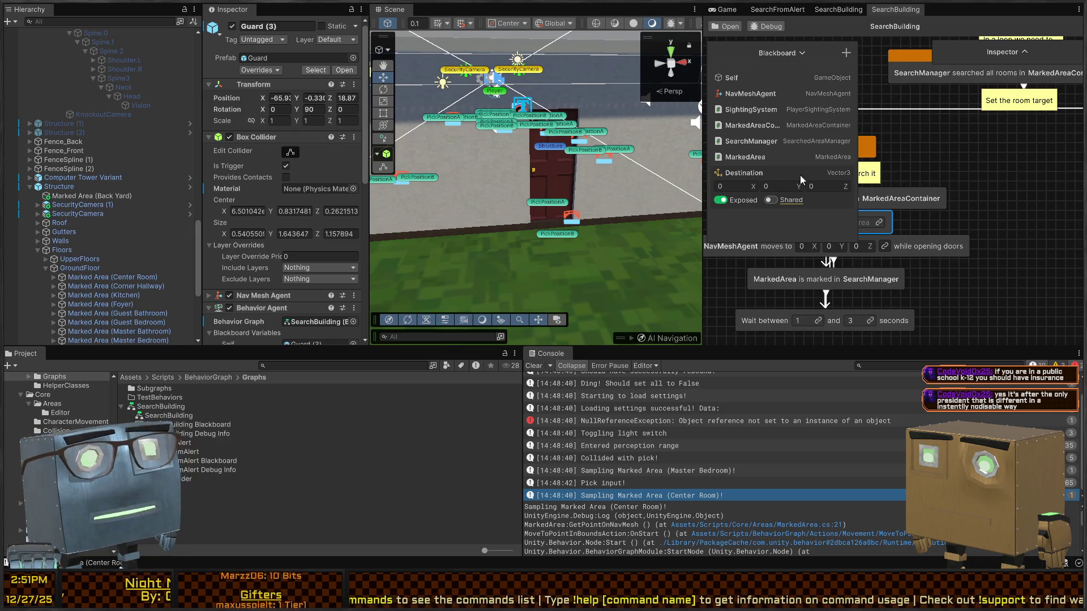
mouse_move(806, 212)
left_mouse_down()
mouse_move(830, 198)
mouse_move(886, 215)
mouse_move(908, 245)
mouse_move(891, 258)
left_mouse_up()
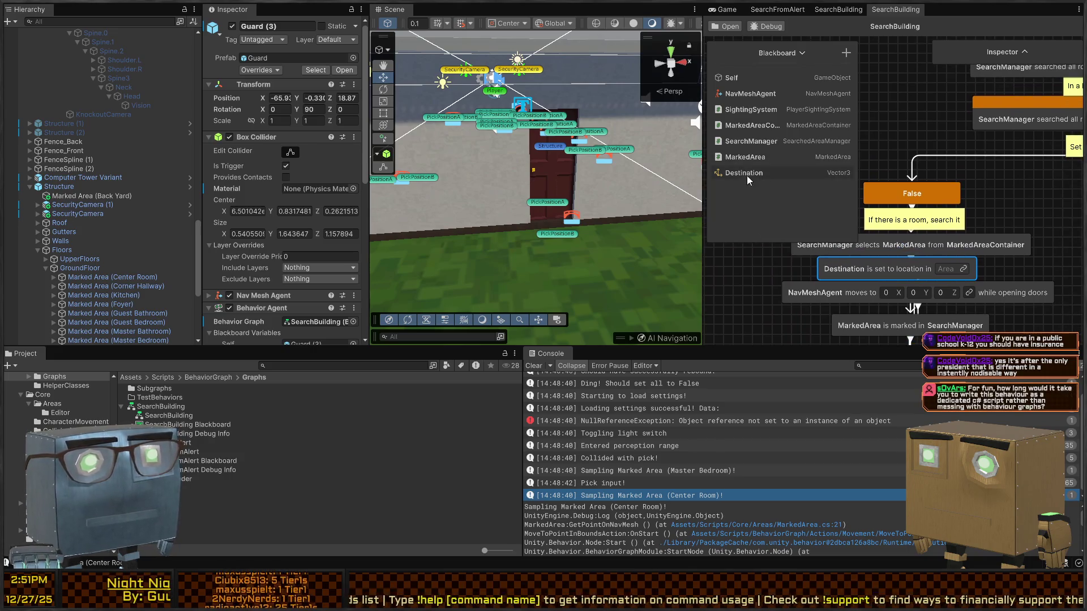
Make the move node target Destination and link the Destination area to MarkedAreaContainer.
mouse_move(730, 173)
left_mouse_down()
mouse_move(936, 251)
mouse_move(944, 301)
left_mouse_up()
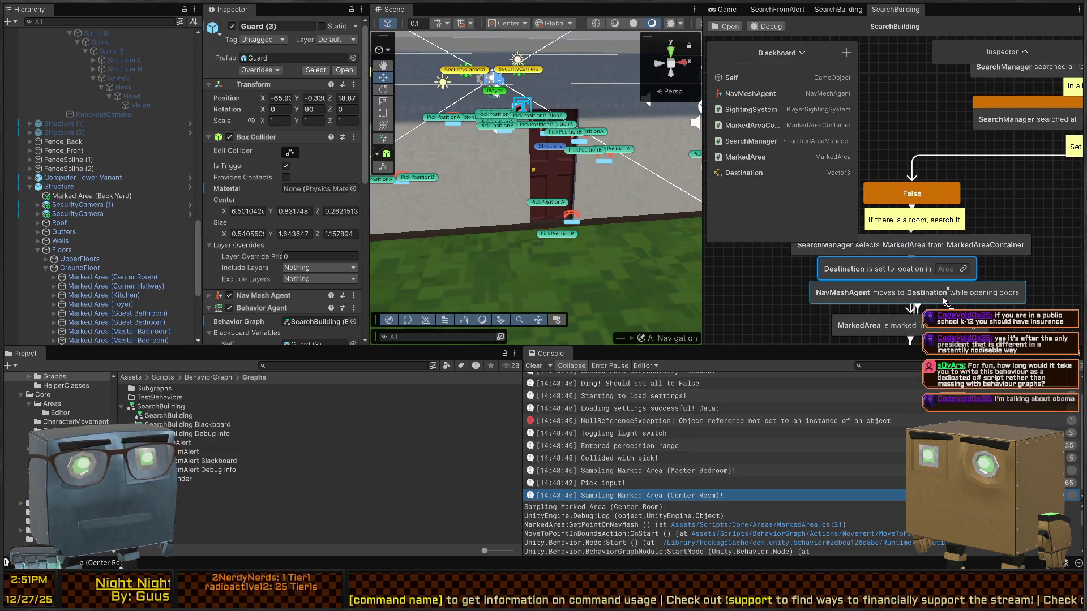
left_click(964, 270)
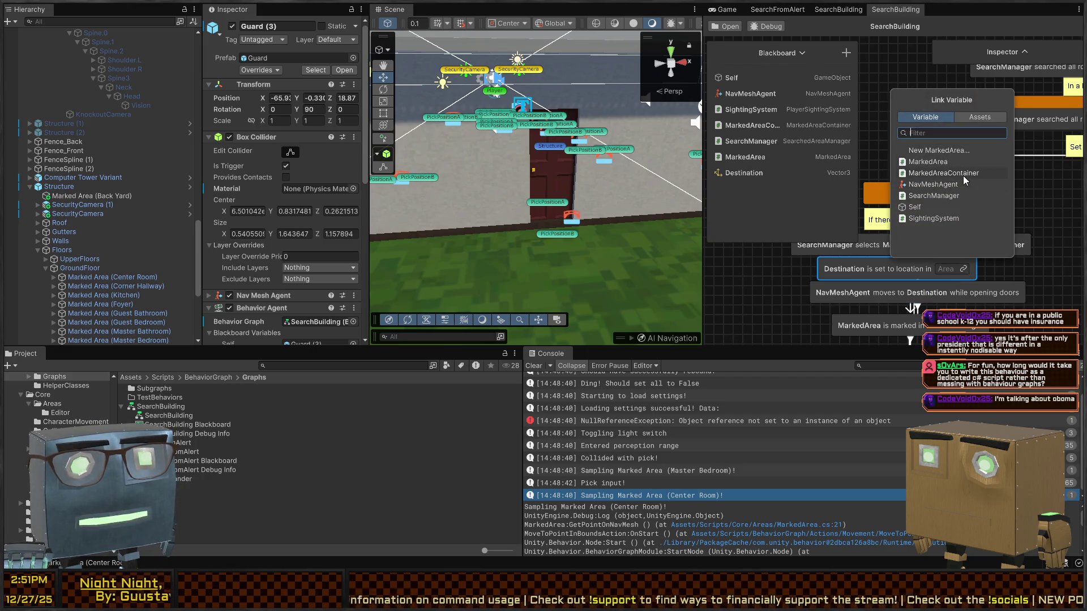
left_click(964, 176)
mouse_move(1003, 199)
left_mouse_down()
mouse_move(1068, 194)
mouse_move(1074, 207)
mouse_move(1008, 224)
left_mouse_up()
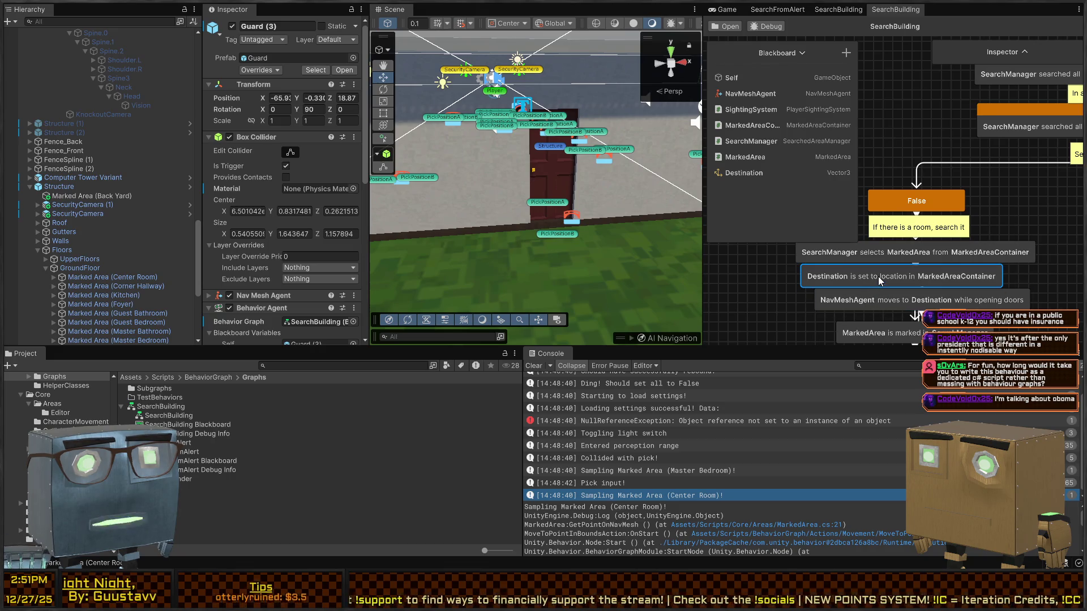
Relink the Destination step's area to MarkedArea and widen the behavior graph panel.
left_click(984, 278)
left_click(968, 277)
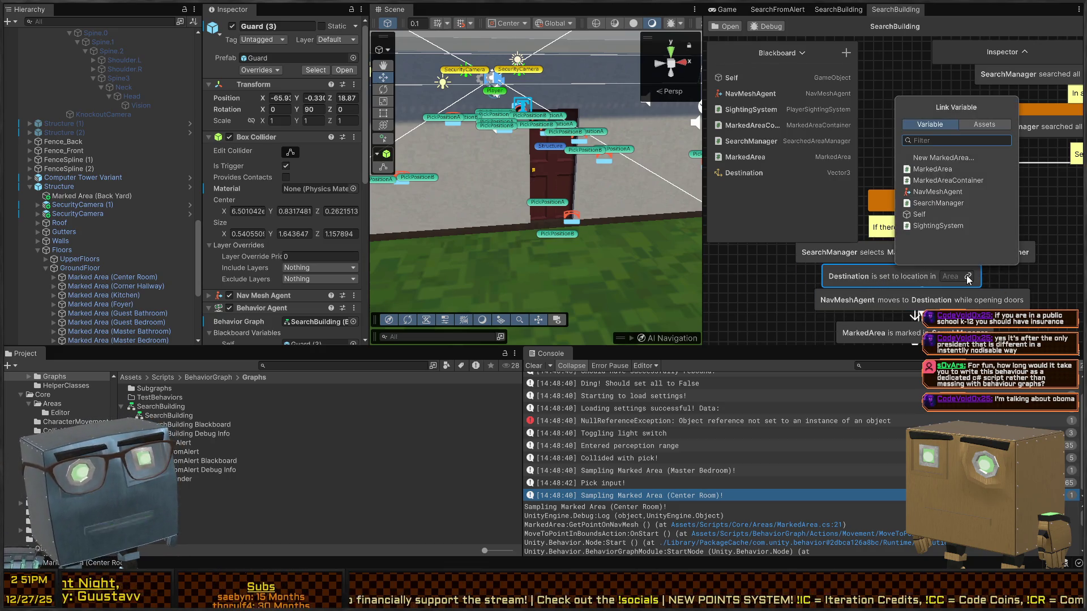
left_click(946, 171)
mouse_move(1004, 214)
left_mouse_down()
mouse_move(996, 183)
mouse_move(938, 181)
left_mouse_up()
left_click_drag(998, 212, 1005, 184)
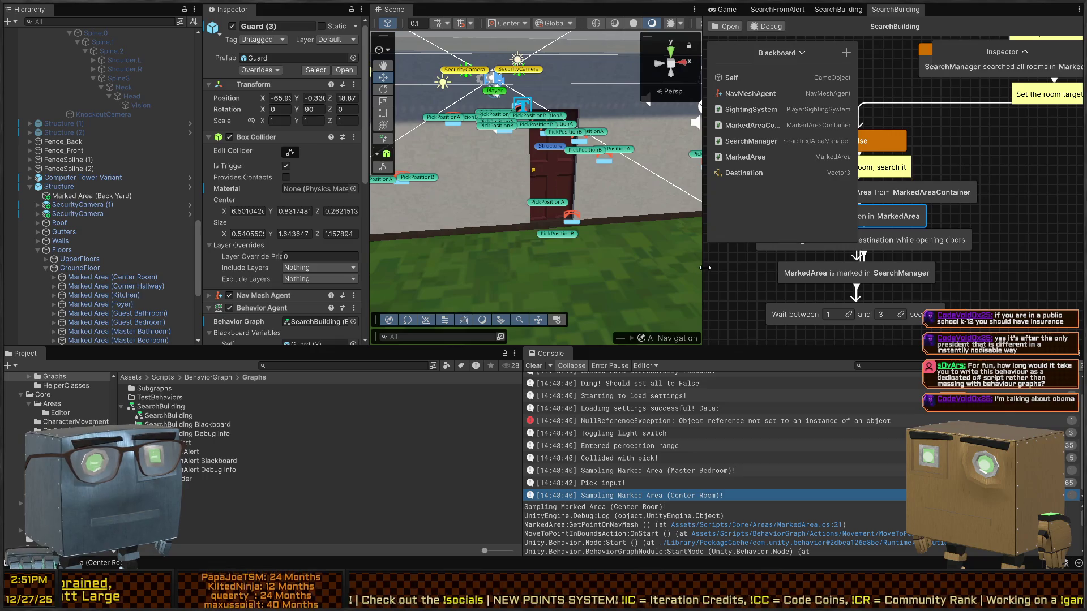
left_click_drag(705, 268, 437, 266)
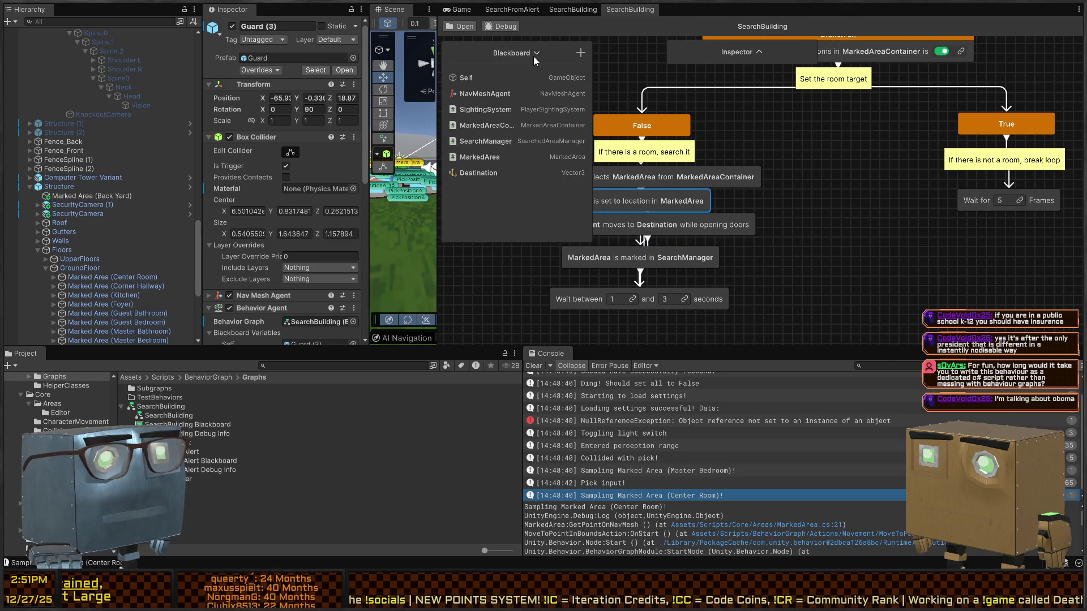
Collapse the blackboard and rearrange the chain's nodes, setting the Destination step aside.
left_click(534, 57)
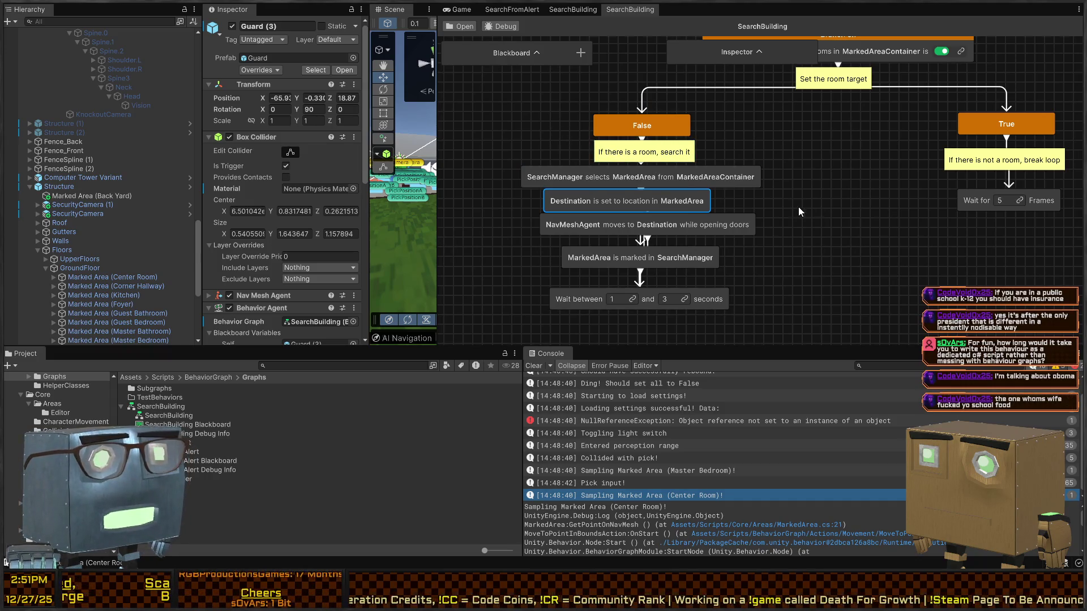
mouse_move(800, 255)
left_mouse_down()
mouse_move(729, 308)
mouse_move(733, 264)
mouse_move(709, 311)
left_mouse_up()
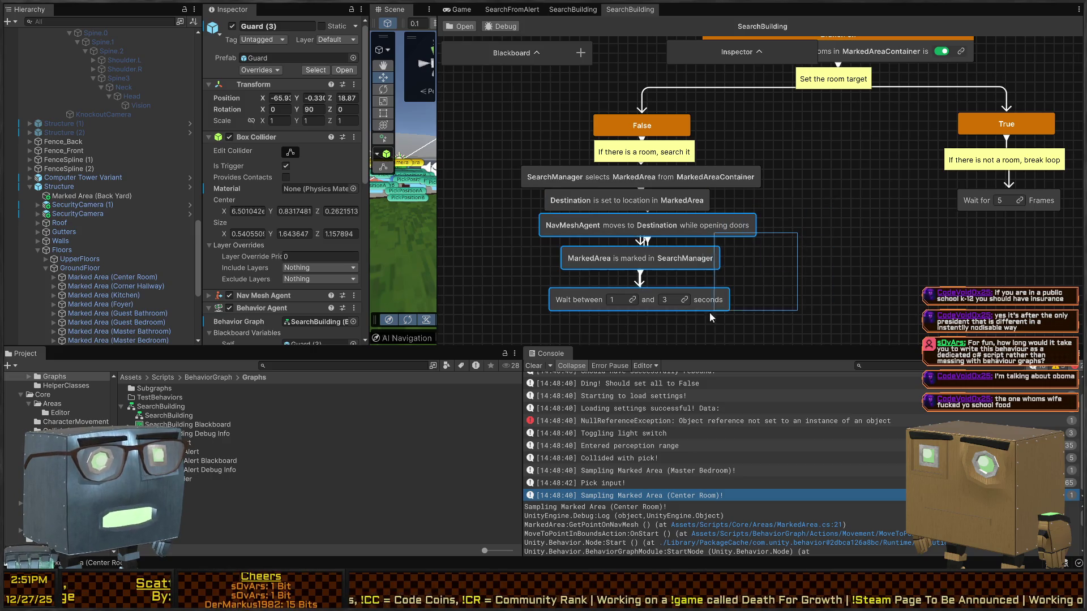
left_click_drag(691, 236, 699, 257)
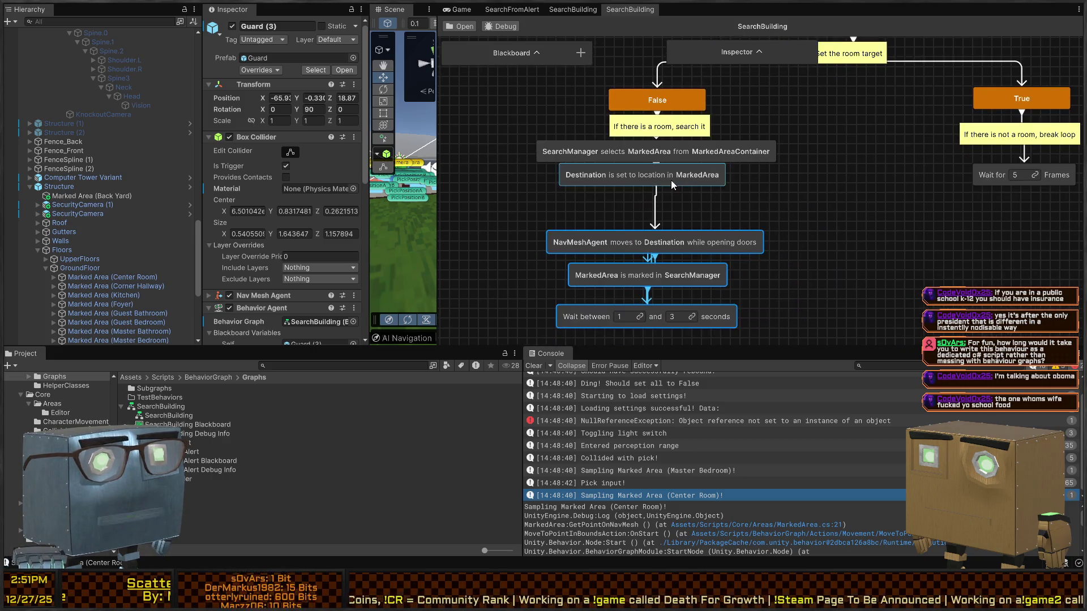
left_click_drag(728, 195, 869, 175)
mouse_move(672, 152)
left_mouse_down()
mouse_move(675, 195)
mouse_move(671, 185)
left_mouse_up()
left_click_drag(695, 247, 688, 237)
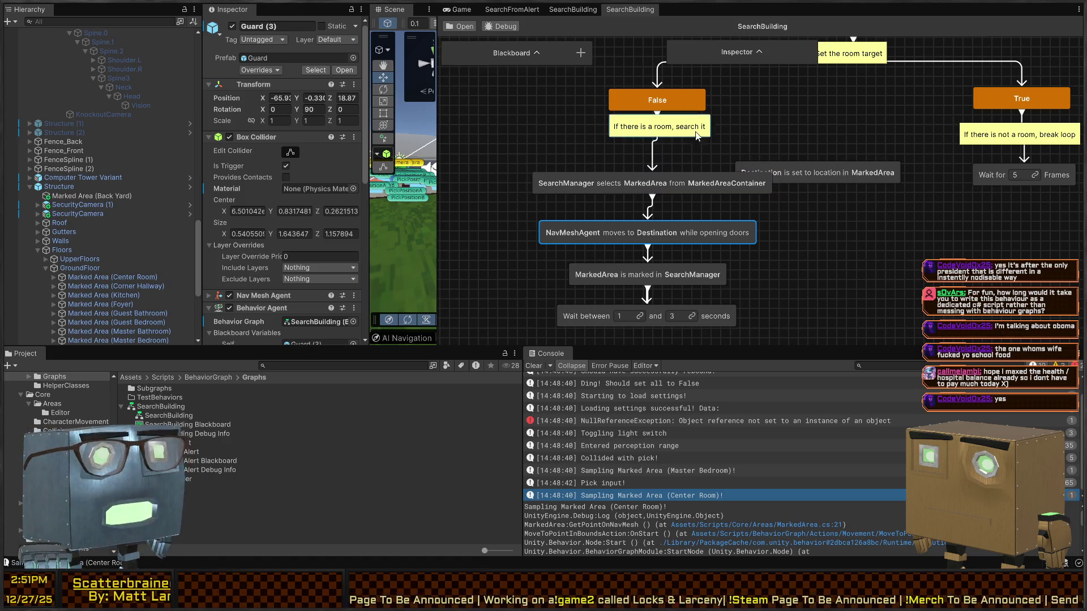
mouse_move(851, 167)
left_mouse_down()
mouse_move(688, 151)
mouse_move(832, 146)
mouse_move(821, 147)
left_mouse_up()
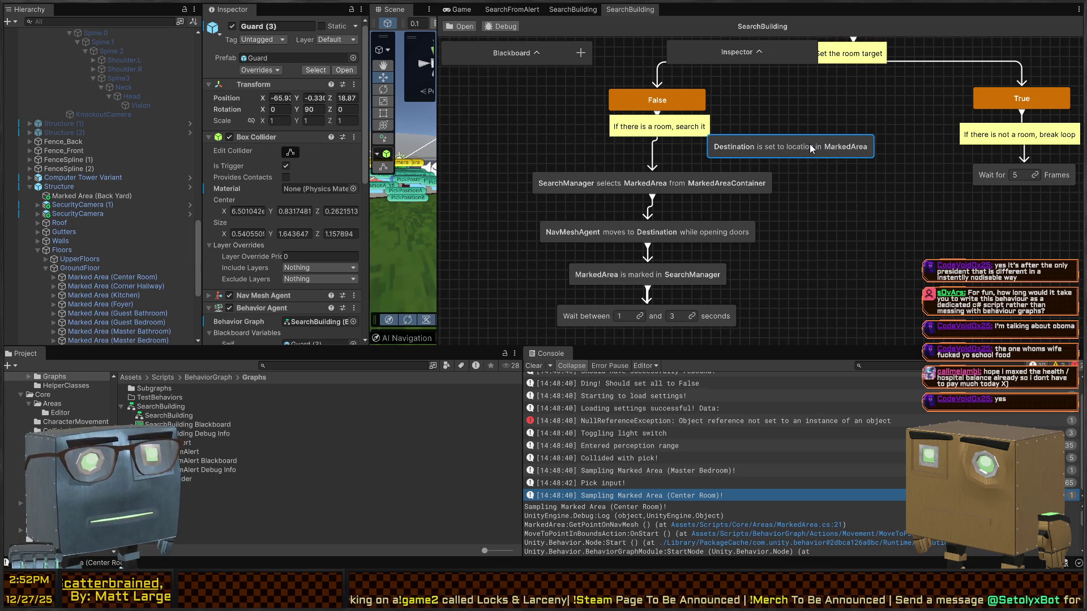
left_click_drag(810, 144, 863, 222)
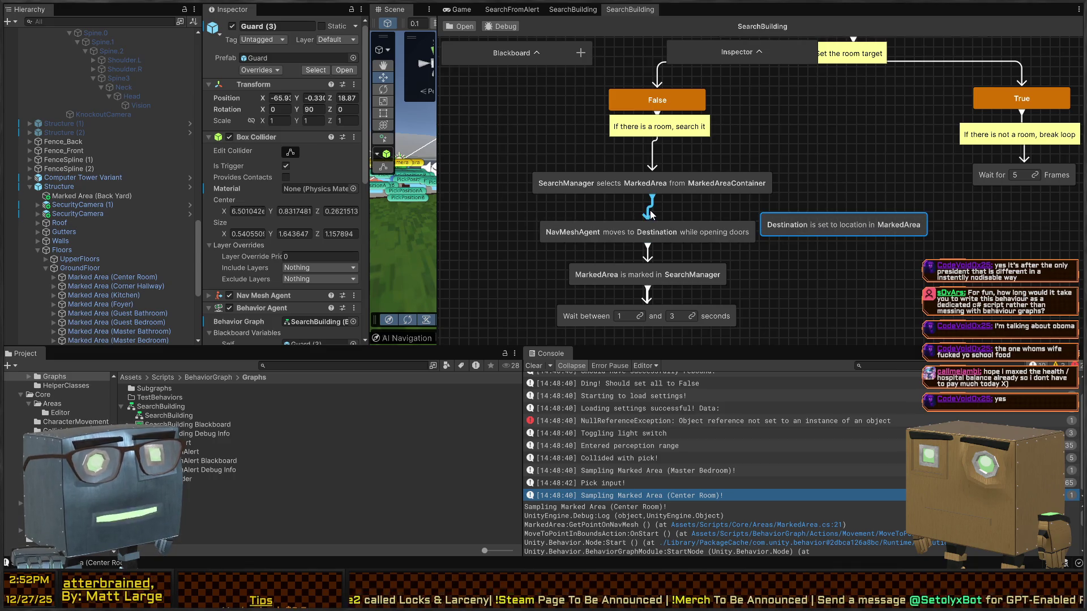
Connect the MarkedArea selection step to Destination, and Destination to the NavMeshAgent move step.
mouse_move(684, 179)
left_mouse_down()
mouse_move(654, 157)
mouse_move(649, 170)
mouse_move(856, 223)
mouse_move(657, 179)
mouse_move(638, 186)
left_mouse_up()
left_click_drag(662, 248, 651, 238)
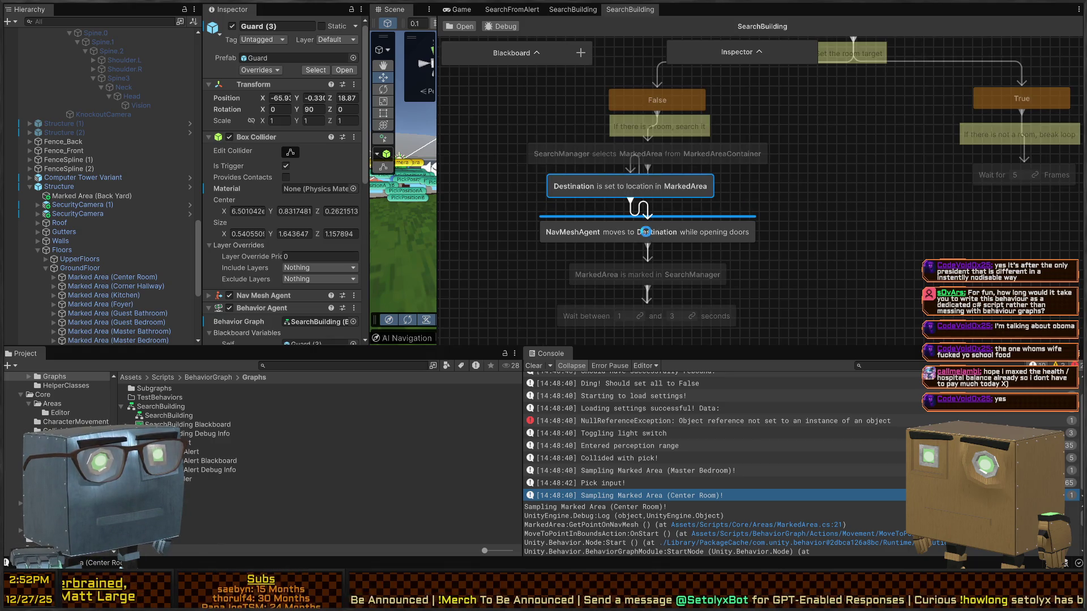
left_click_drag(668, 188, 684, 193)
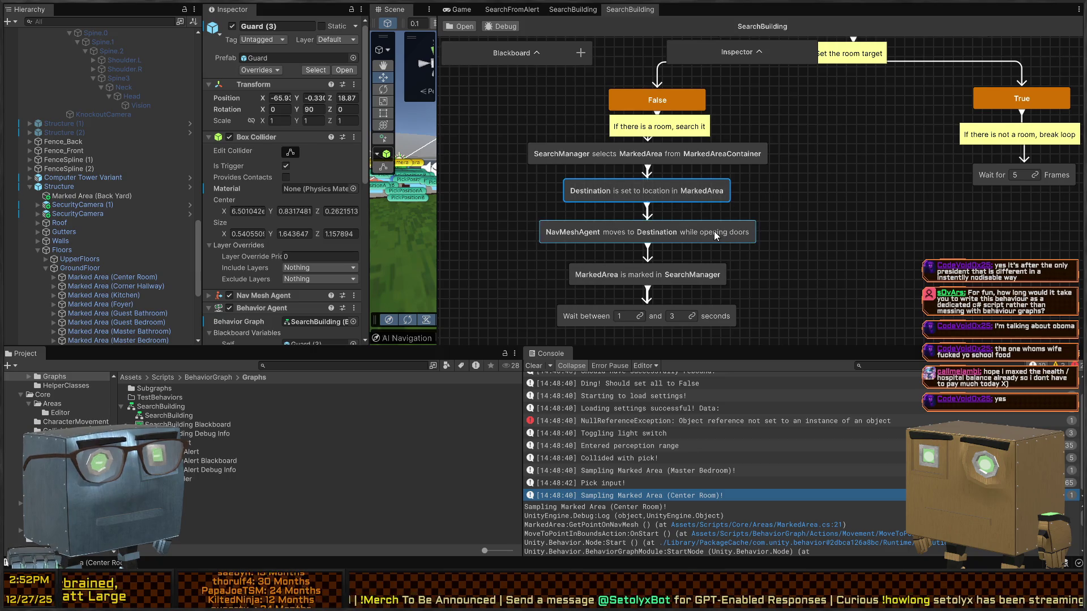
mouse_move(829, 134)
left_mouse_down()
mouse_move(811, 238)
mouse_move(755, 248)
left_mouse_up()
scroll(755, 248, "down", 3)
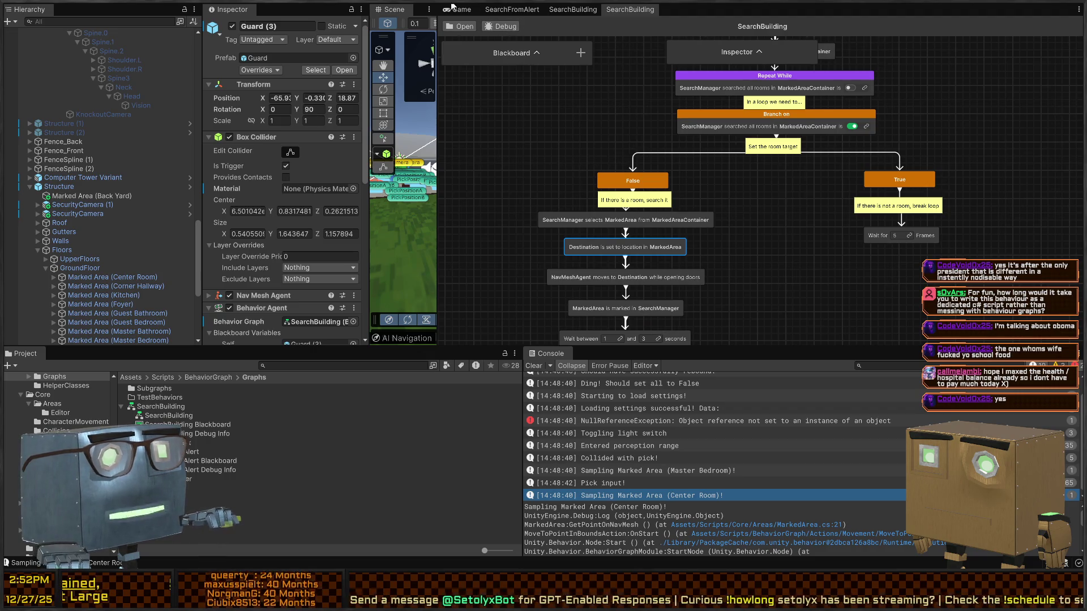
Switch to the running game, widen the Scene view, and fly the camera along the road.
left_click(453, 9)
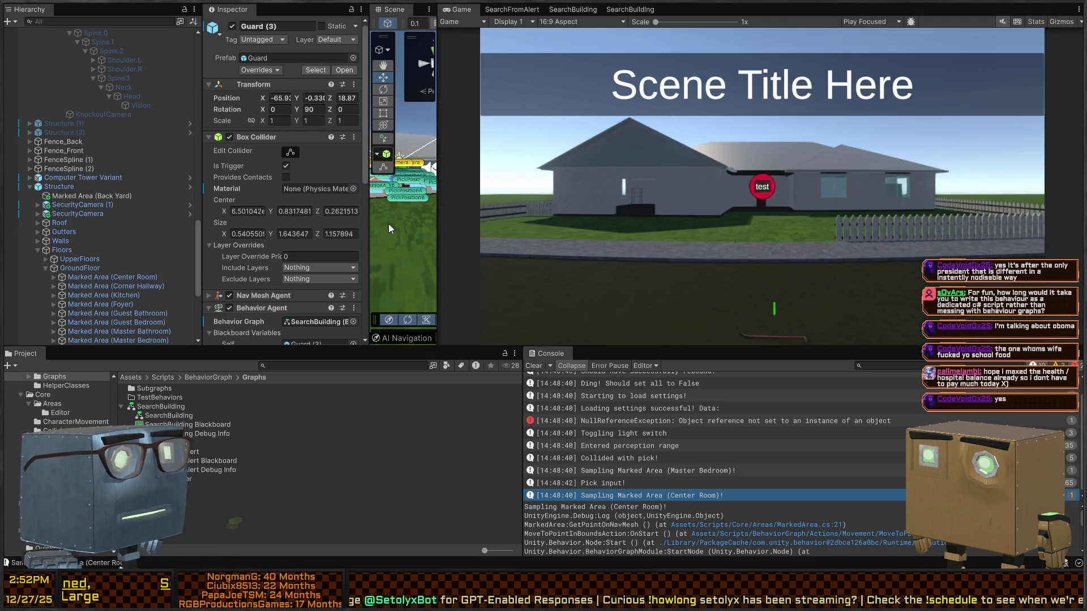
left_click_drag(437, 214, 920, 214)
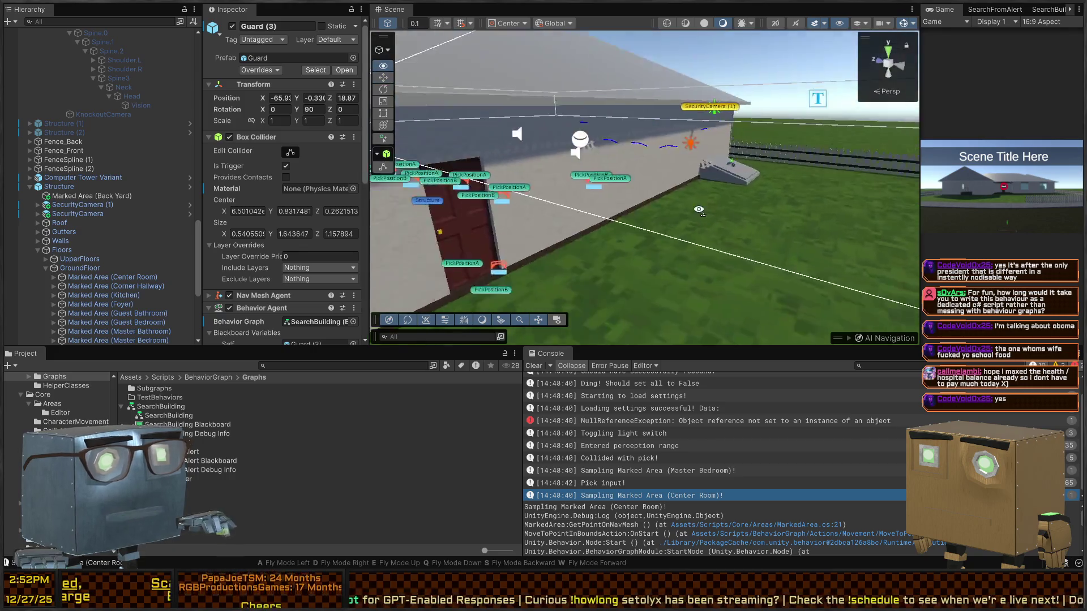
mouse_move(426, 182)
left_mouse_down()
mouse_move(421, 214)
mouse_move(680, 186)
left_mouse_up()
mouse_move(753, 155)
left_mouse_down()
mouse_move(504, 208)
mouse_move(685, 201)
mouse_move(450, 179)
mouse_move(678, 185)
mouse_move(621, 173)
mouse_move(233, 172)
left_mouse_up()
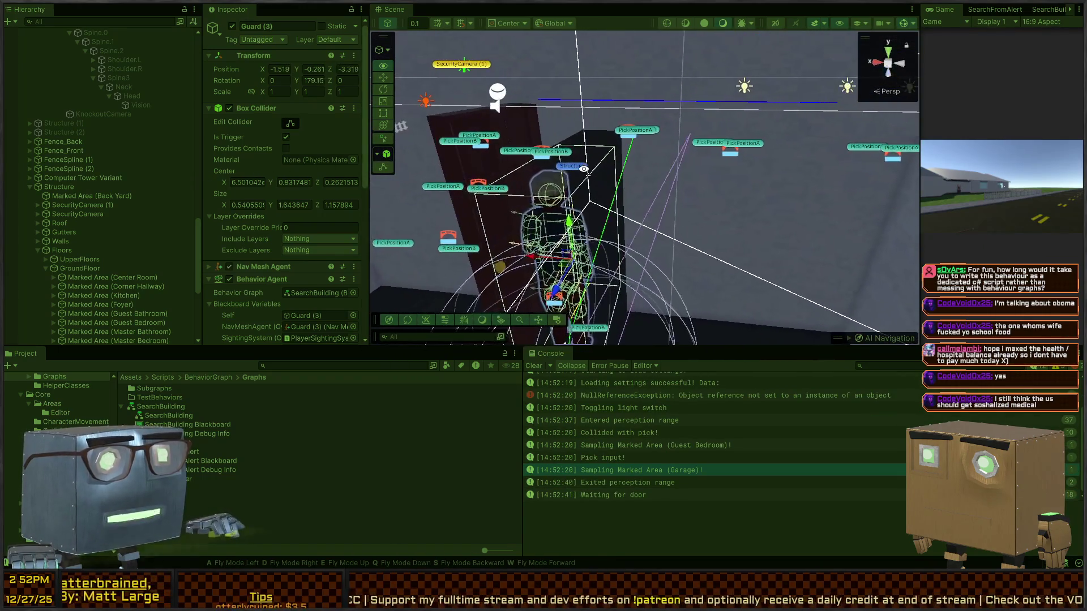
Follow the Guard in its room and orbit over the house, fence and doorway.
left_click_drag(614, 171, 626, 171)
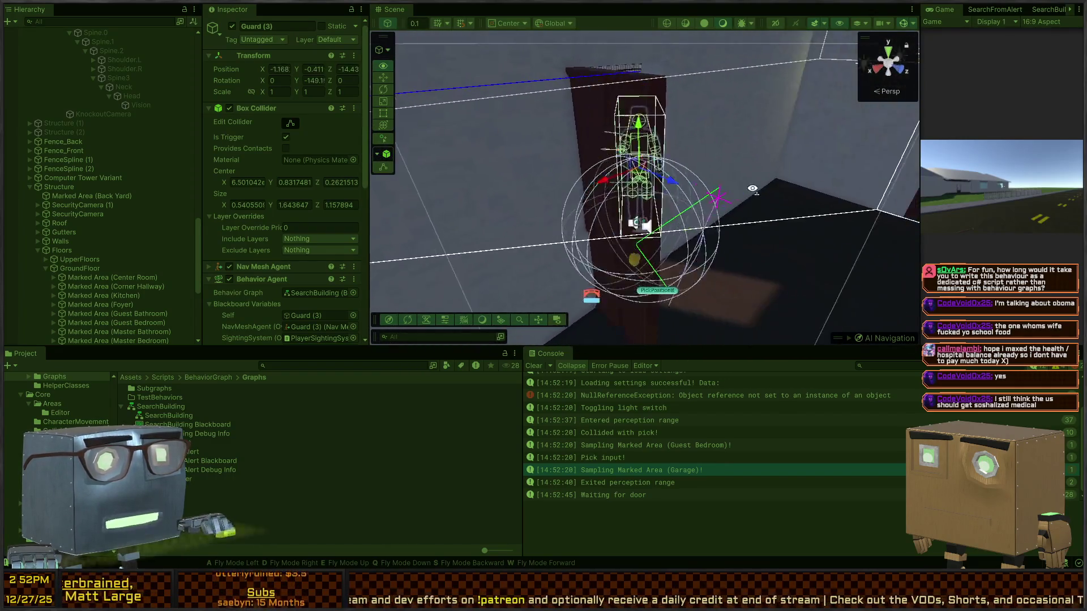
left_click_drag(923, 205, 1039, 261)
mouse_move(680, 193)
left_mouse_down()
mouse_move(667, 179)
mouse_move(495, 169)
mouse_move(886, 176)
left_mouse_up()
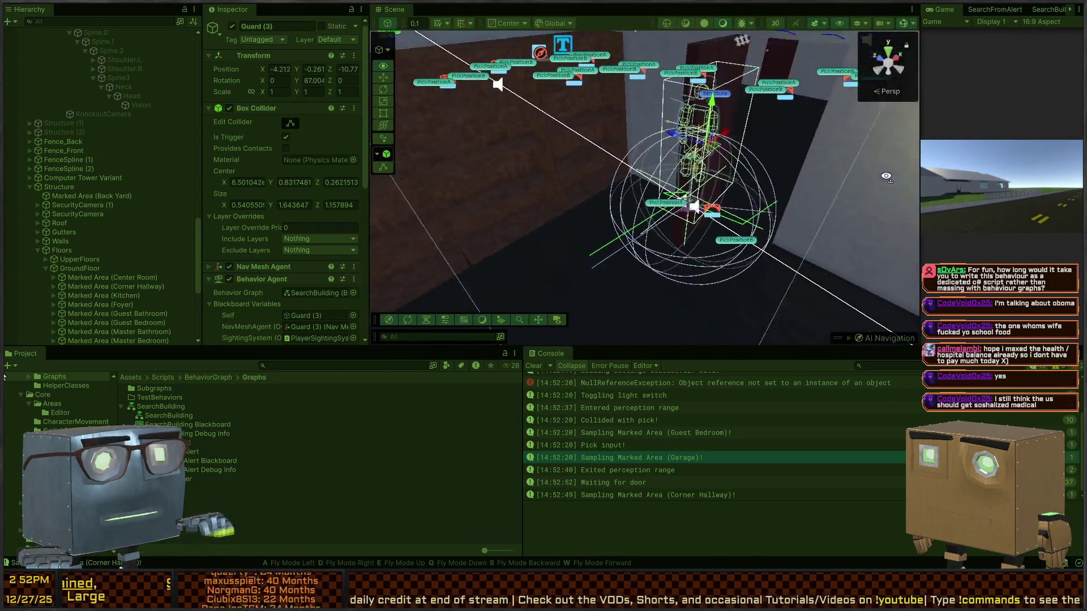
mouse_move(680, 185)
left_mouse_down()
mouse_move(788, 195)
mouse_move(356, 141)
left_mouse_up()
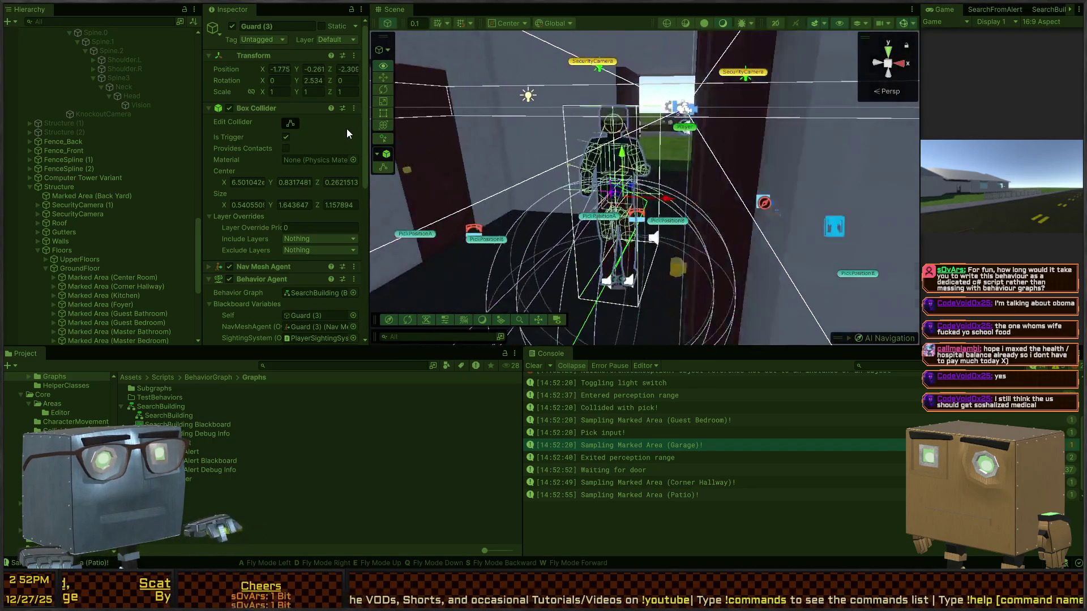
mouse_move(623, 170)
left_mouse_down()
mouse_move(883, 175)
mouse_move(806, 153)
mouse_move(577, 136)
left_mouse_up()
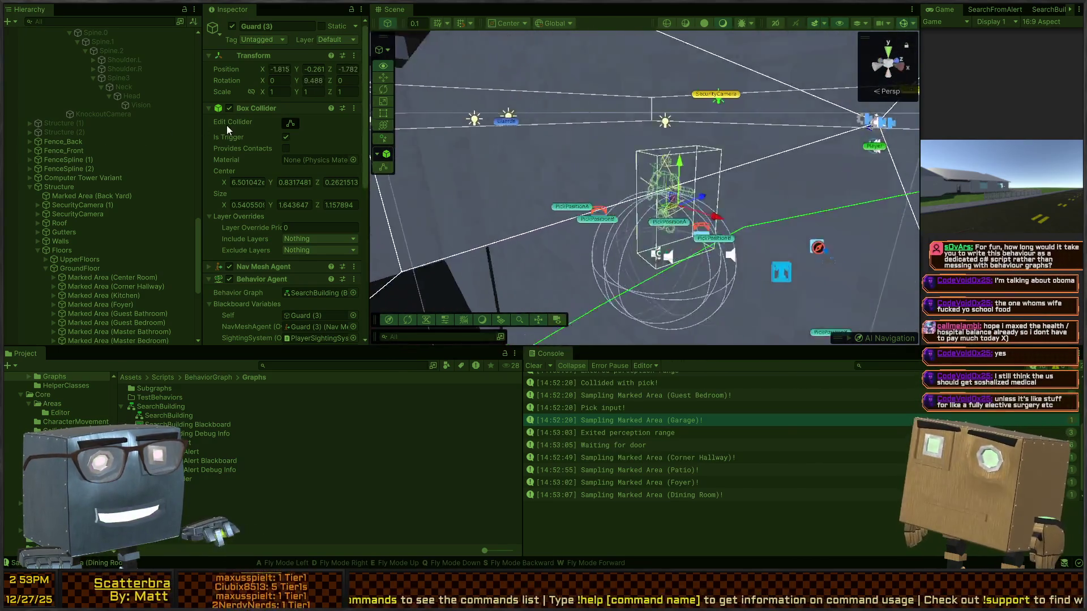
mouse_move(389, 125)
left_mouse_down()
mouse_move(522, 114)
mouse_move(775, 119)
mouse_move(385, 128)
left_mouse_up()
left_click_drag(9, 146, 542, 172)
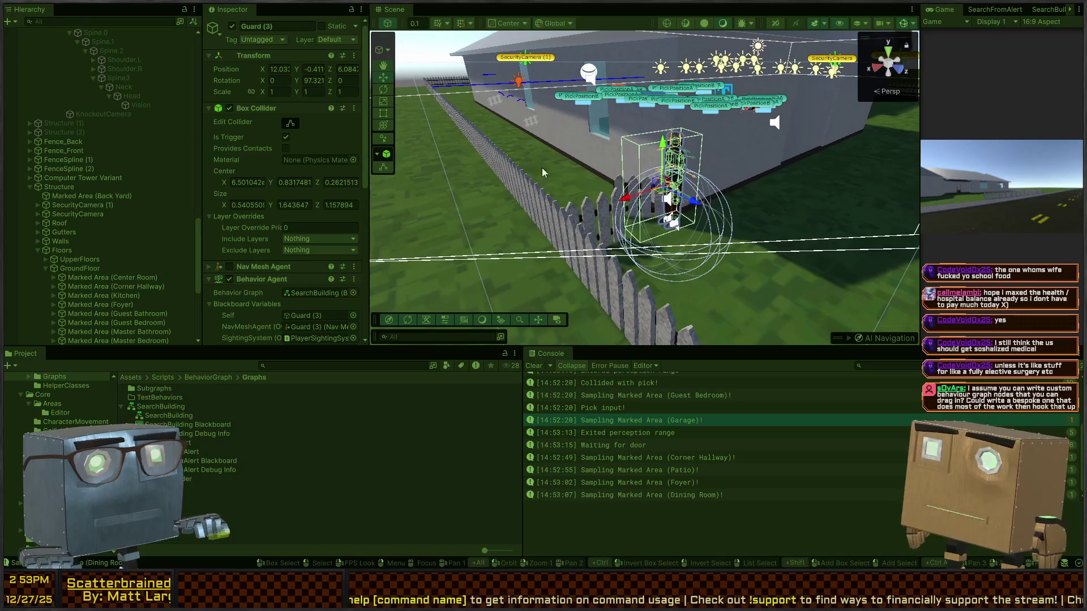
mouse_move(656, 173)
left_mouse_down()
mouse_move(739, 149)
mouse_move(448, 131)
mouse_move(223, 134)
mouse_move(531, 155)
mouse_move(242, 150)
left_mouse_up()
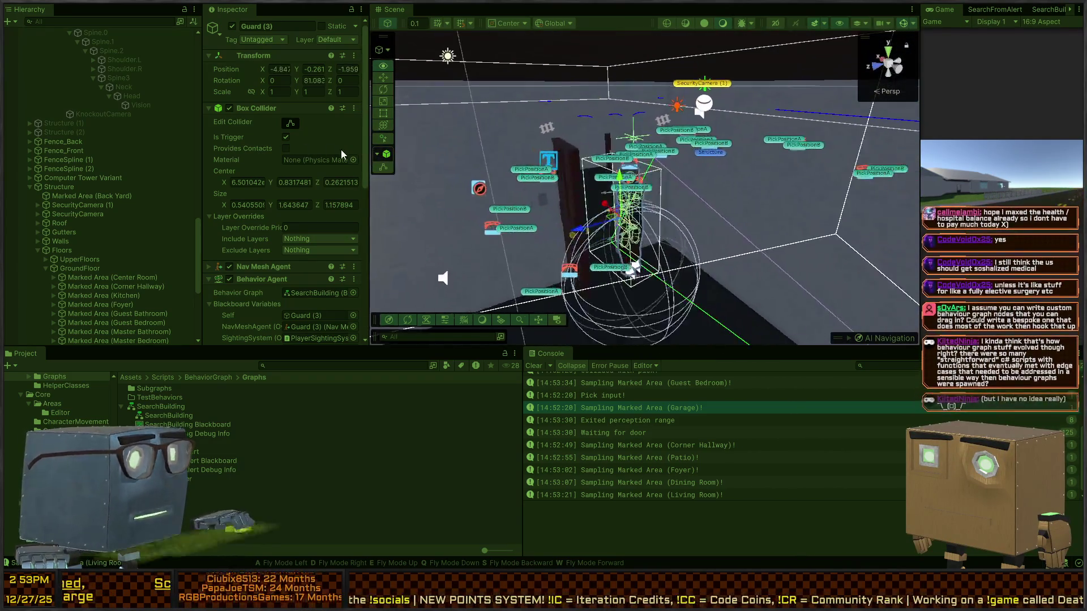
left_click_drag(388, 157, 516, 171)
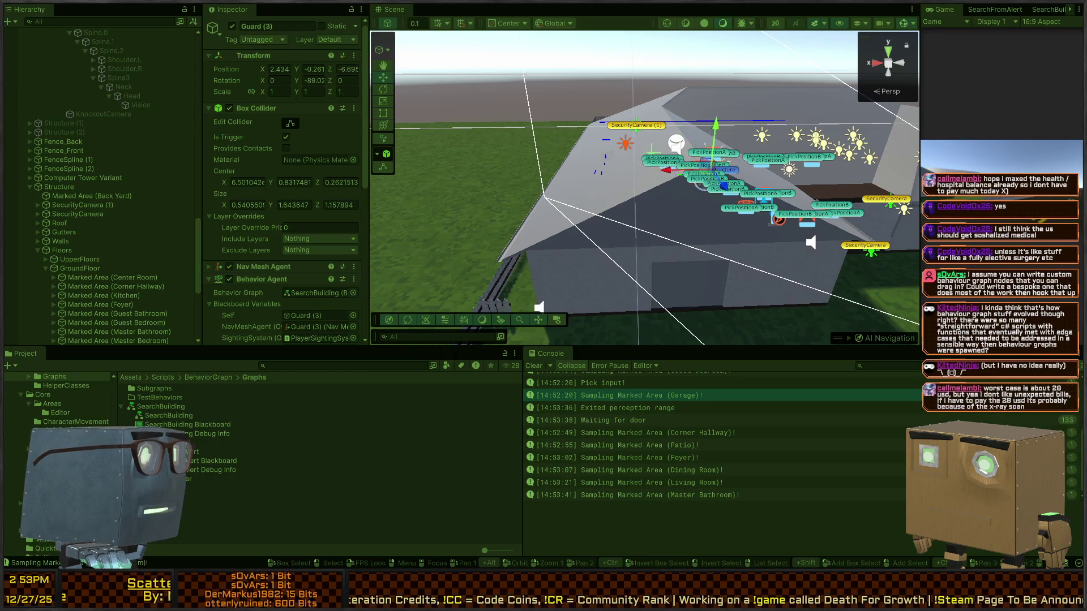
Fly into the building and frame Guard (3) in the Scene view while the search runs.
mouse_move(490, 243)
left_mouse_down()
mouse_move(563, 176)
mouse_move(873, 197)
left_mouse_up()
mouse_move(783, 176)
left_mouse_down()
mouse_move(883, 126)
mouse_move(505, 221)
mouse_move(553, 154)
mouse_move(671, 188)
mouse_move(929, 209)
left_mouse_up()
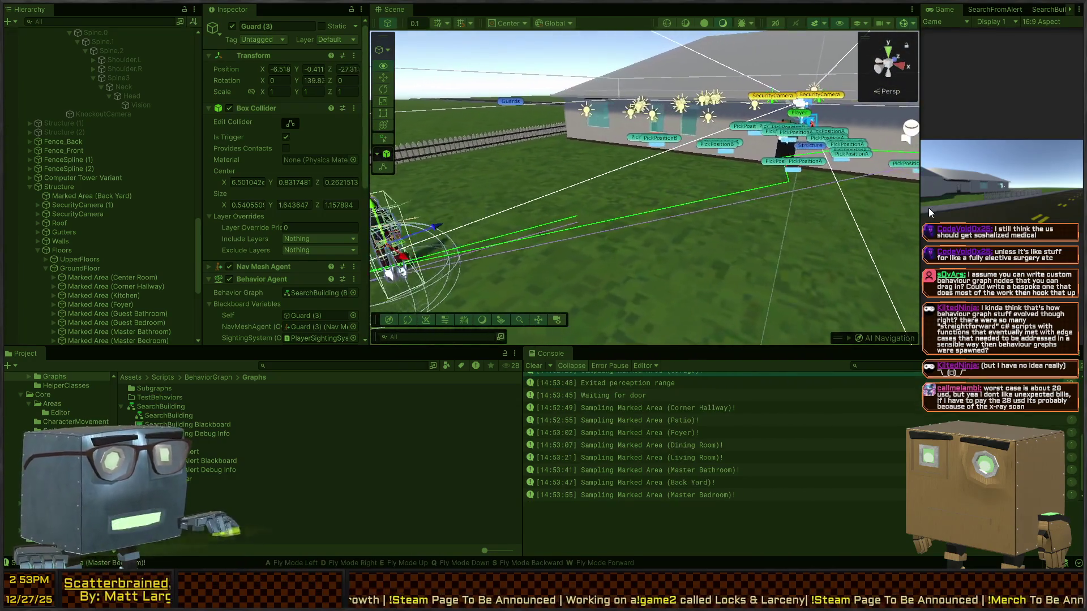
key("f")
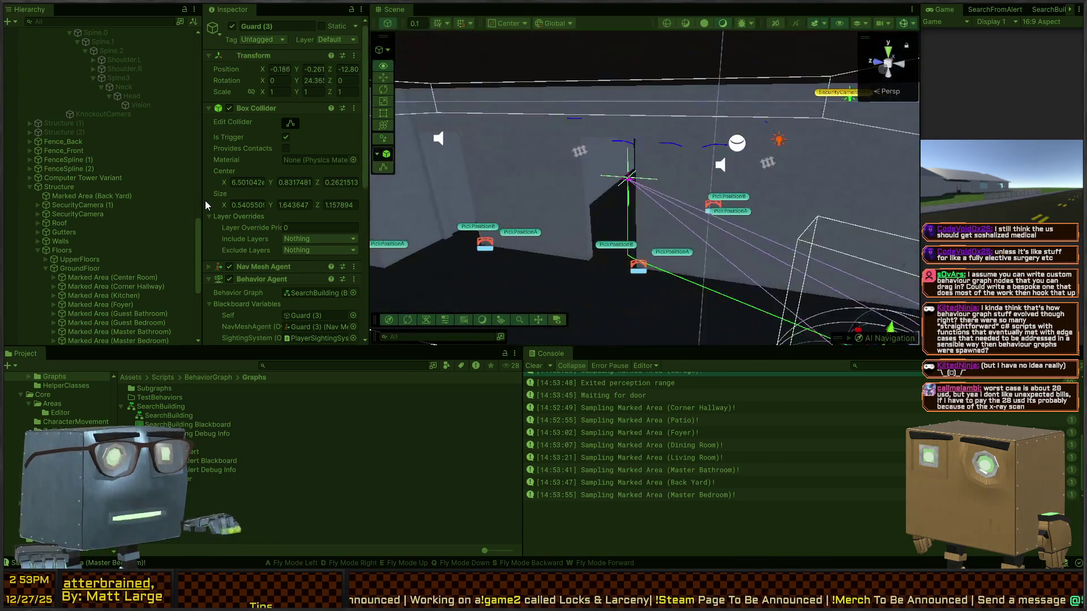
mouse_move(566, 187)
left_mouse_down()
mouse_move(882, 177)
mouse_move(624, 193)
mouse_move(856, 178)
mouse_move(728, 37)
mouse_move(685, 100)
mouse_move(682, 62)
mouse_move(651, 114)
left_mouse_up()
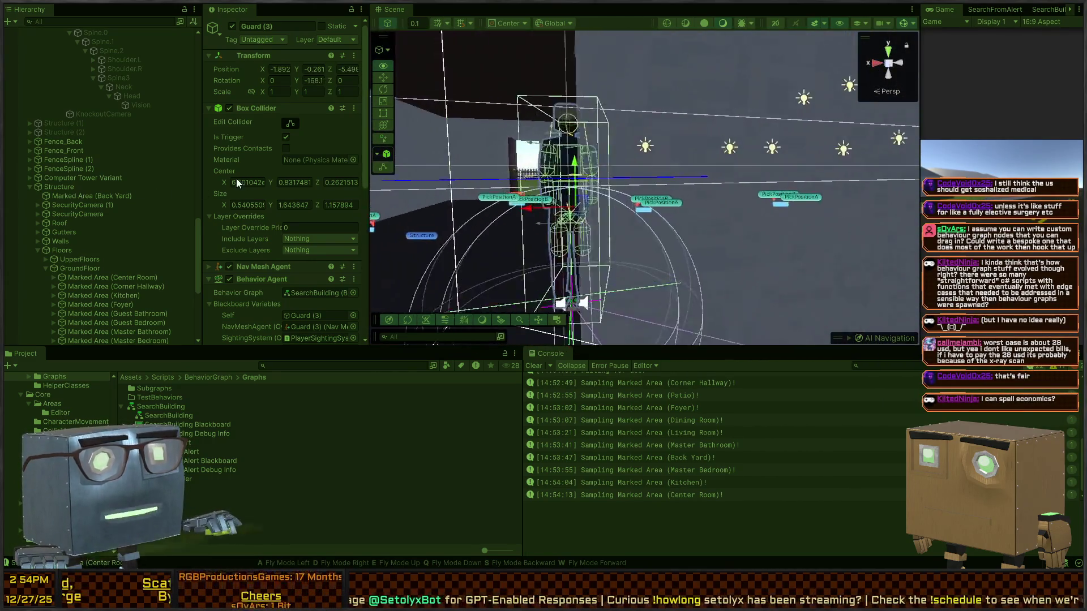
mouse_move(623, 187)
left_mouse_down()
mouse_move(934, 198)
mouse_move(724, 183)
mouse_move(155, 186)
mouse_move(168, 230)
mouse_move(99, 243)
mouse_move(216, 232)
mouse_move(157, 223)
mouse_move(170, 221)
mouse_move(742, 225)
mouse_move(719, 223)
left_mouse_up()
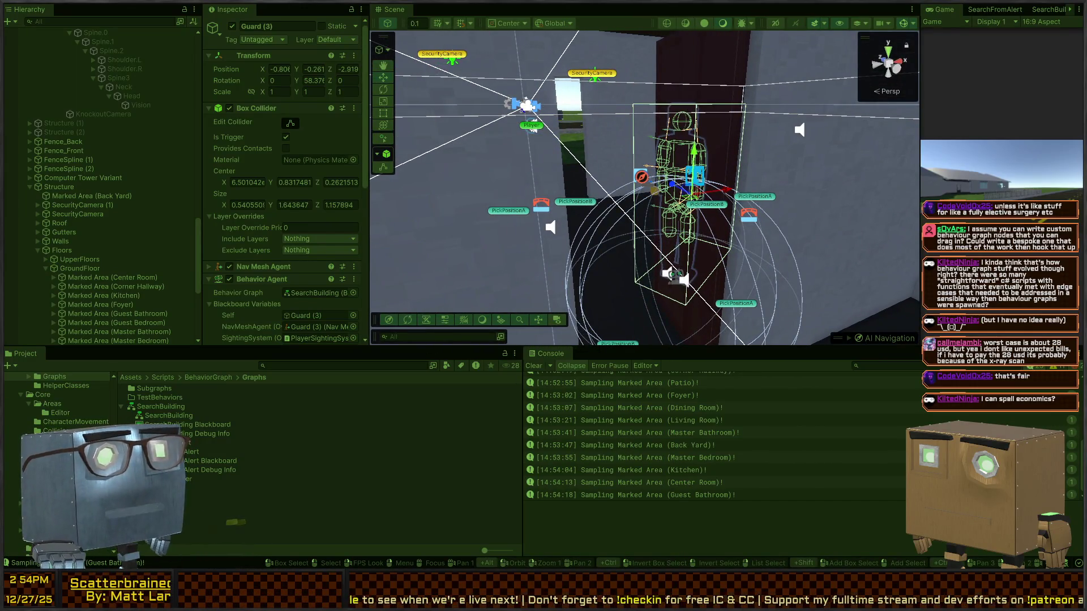
Open the SearchBuilding graph in a widened panel and debug the graph running on Guard (3).
left_click(1032, 11)
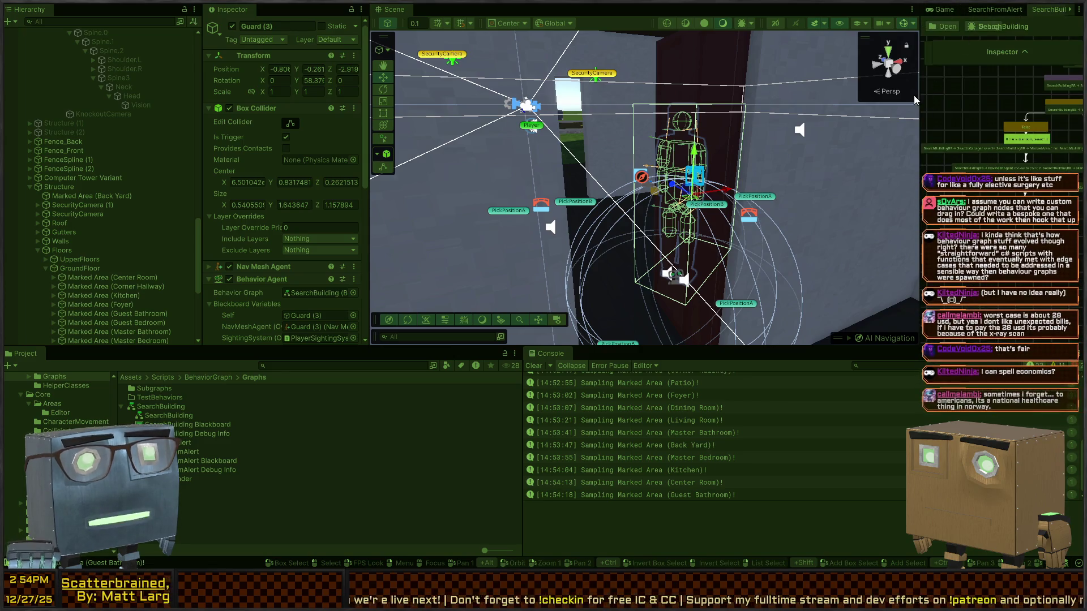
left_click_drag(921, 170, 512, 170)
scroll(708, 90, "up", 3)
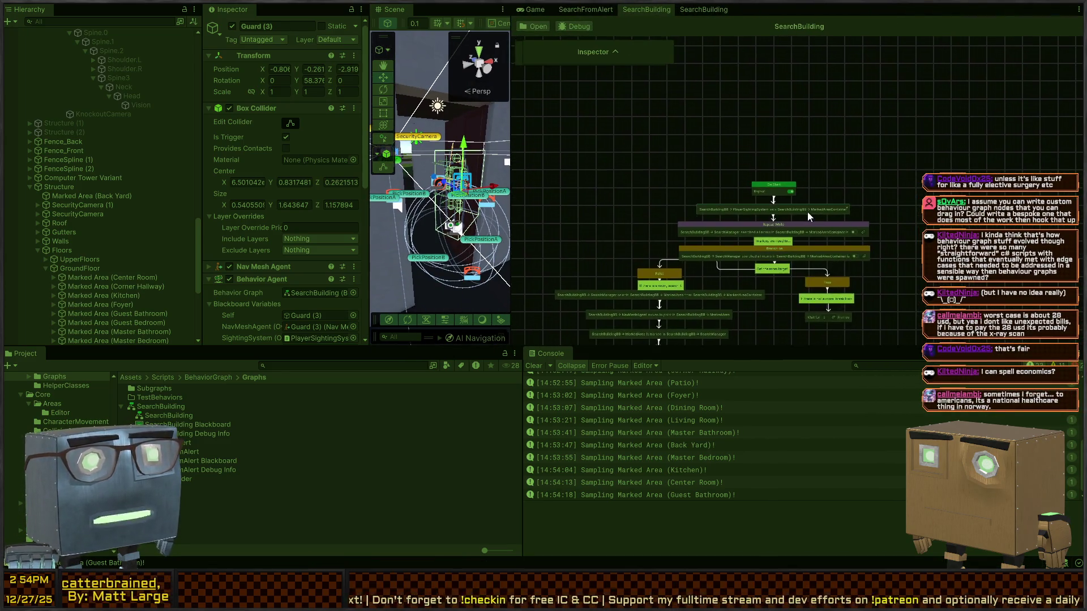
left_click(573, 27)
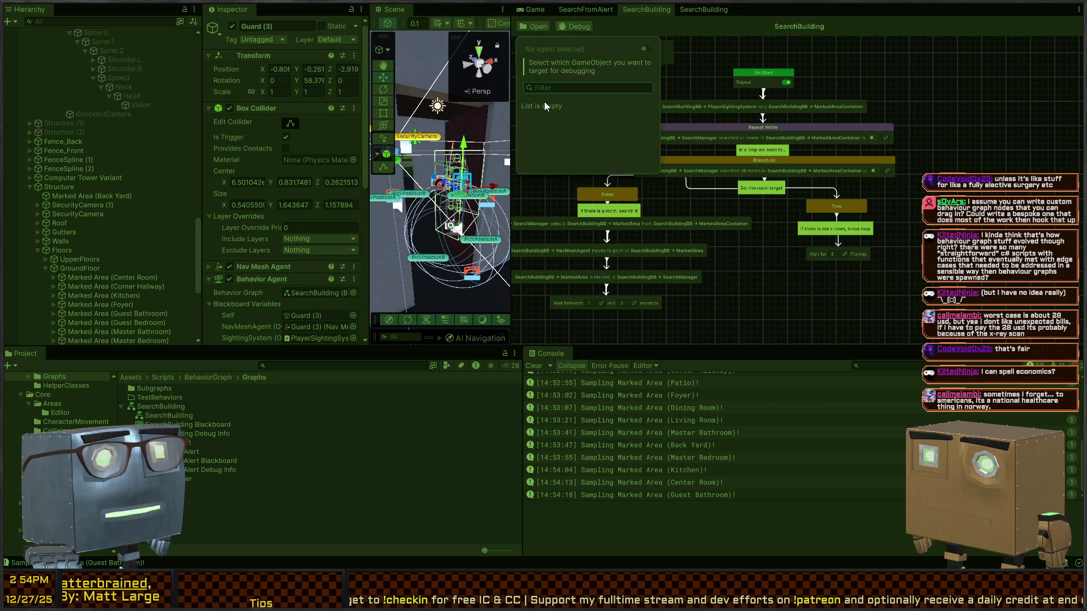
left_click(657, 10)
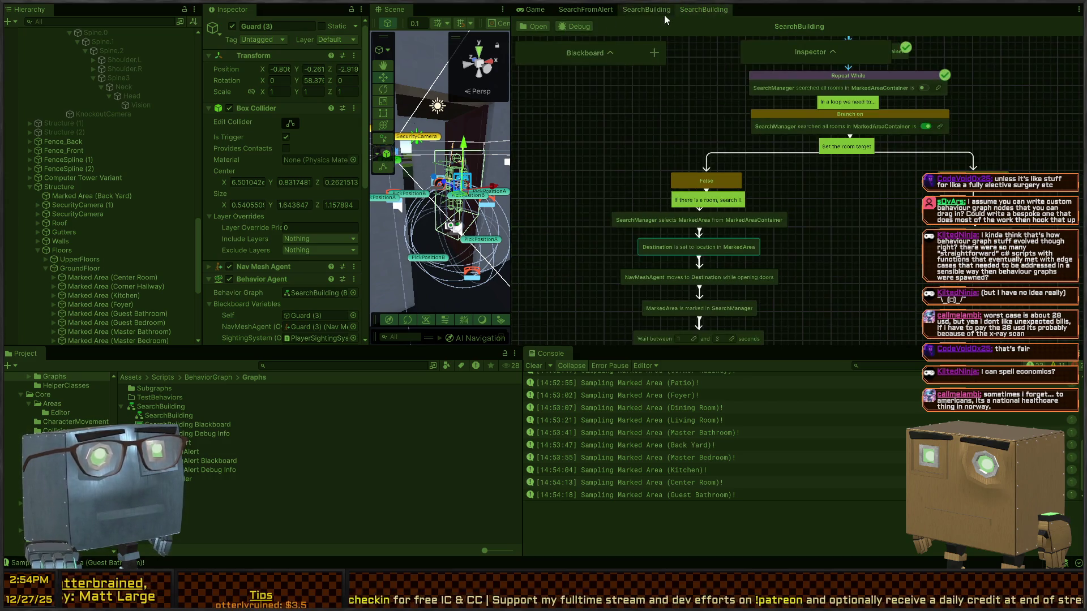
left_click(583, 27)
left_click(537, 106)
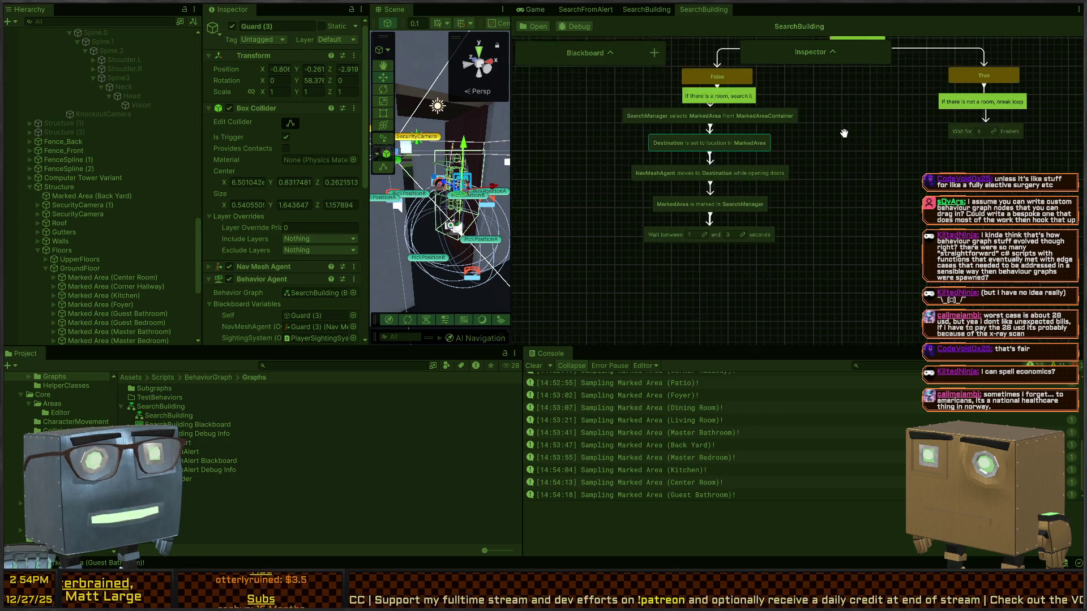
scroll(808, 226, "up", 3)
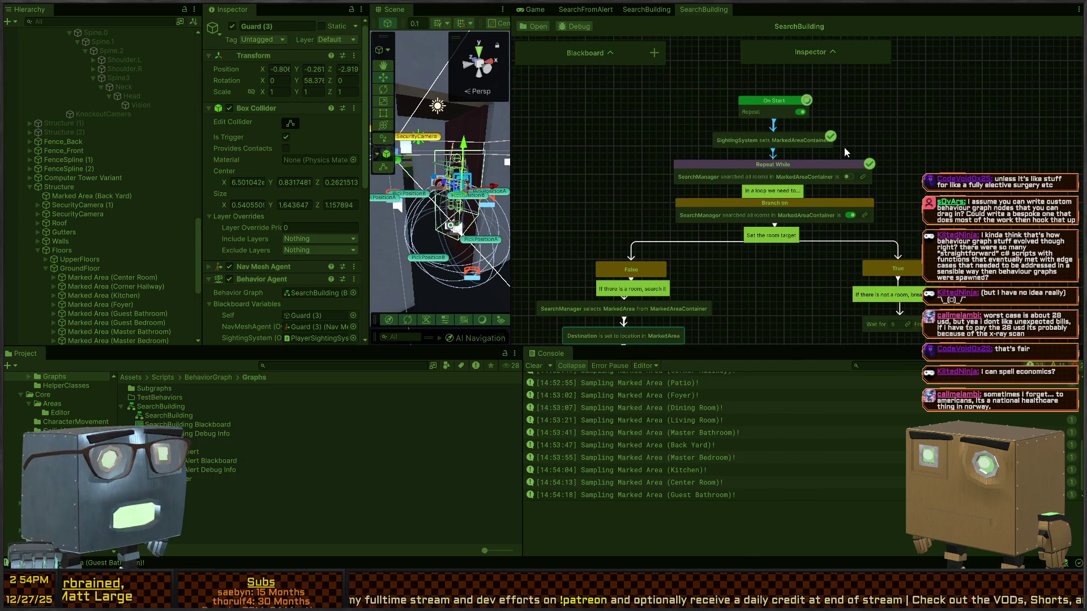
left_click_drag(818, 201, 775, 120)
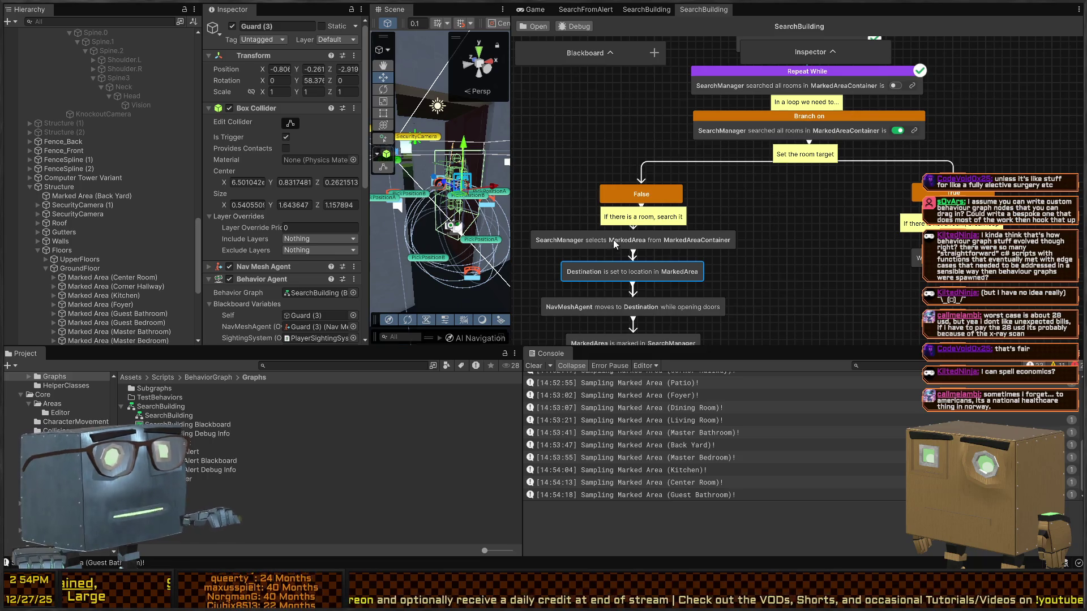
Stop play mode, bring the SearchBuilding graph back, and move the Wait for 5 Frames node.
key("ctrl+p")
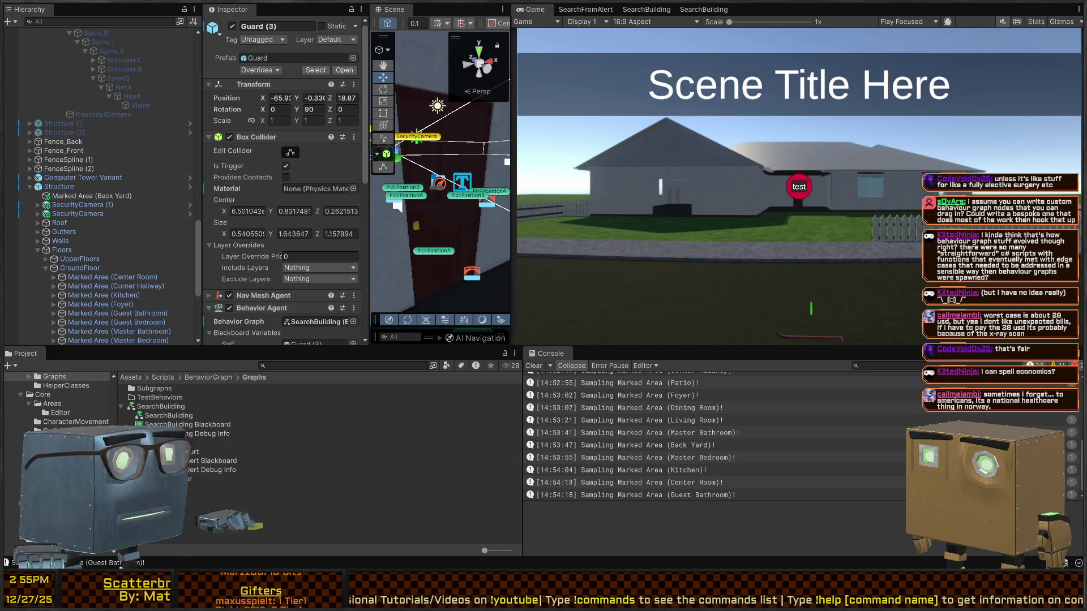
left_click(702, 7)
scroll(703, 226, "up", 2)
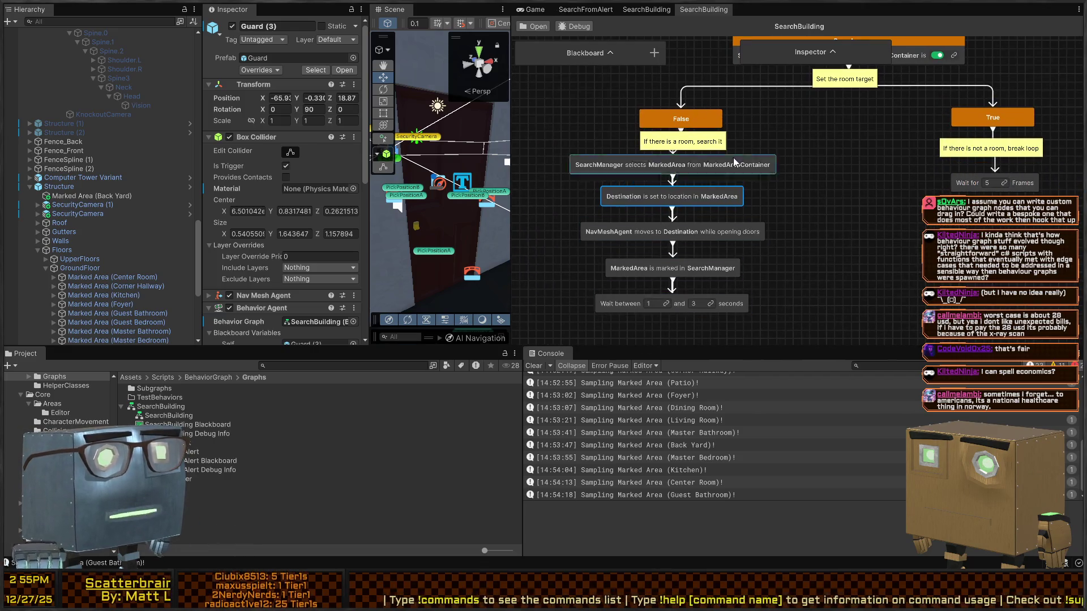
left_click_drag(962, 180, 603, 302)
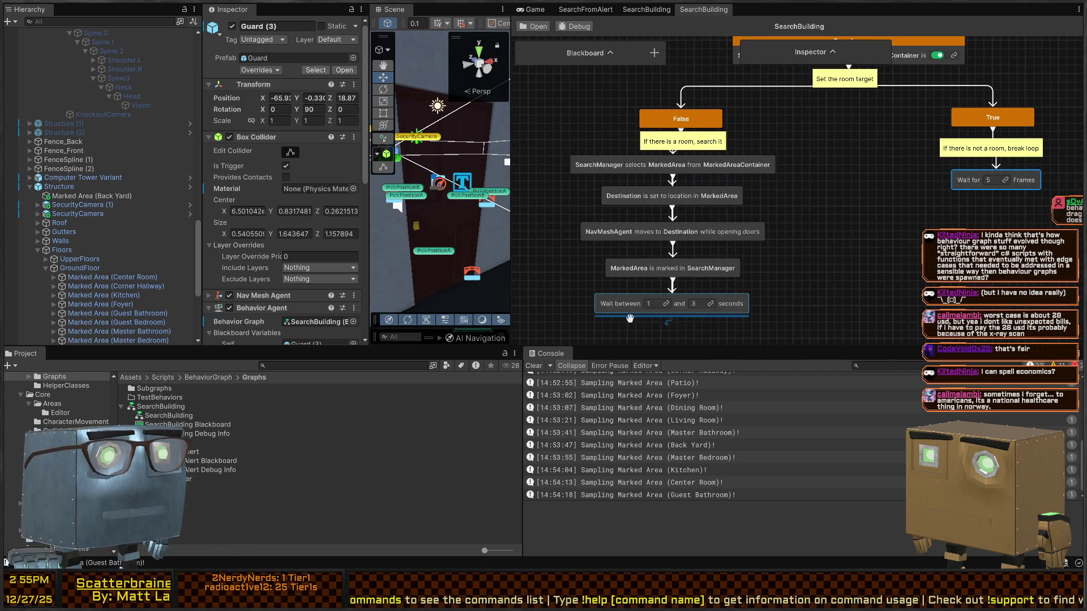
scroll(736, 255, "up", 2)
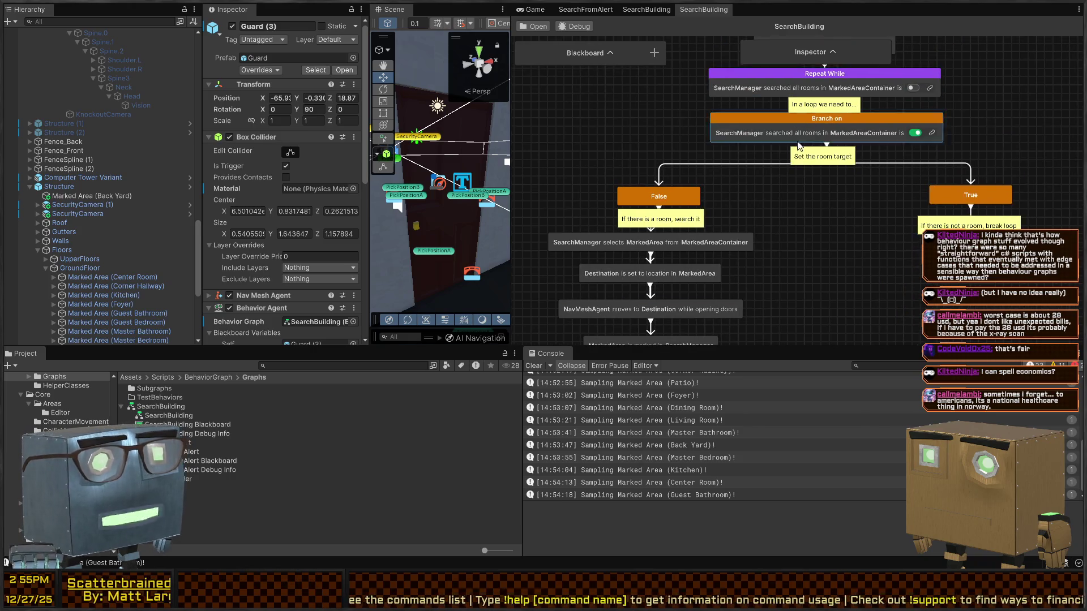
scroll(793, 148, "up", 1)
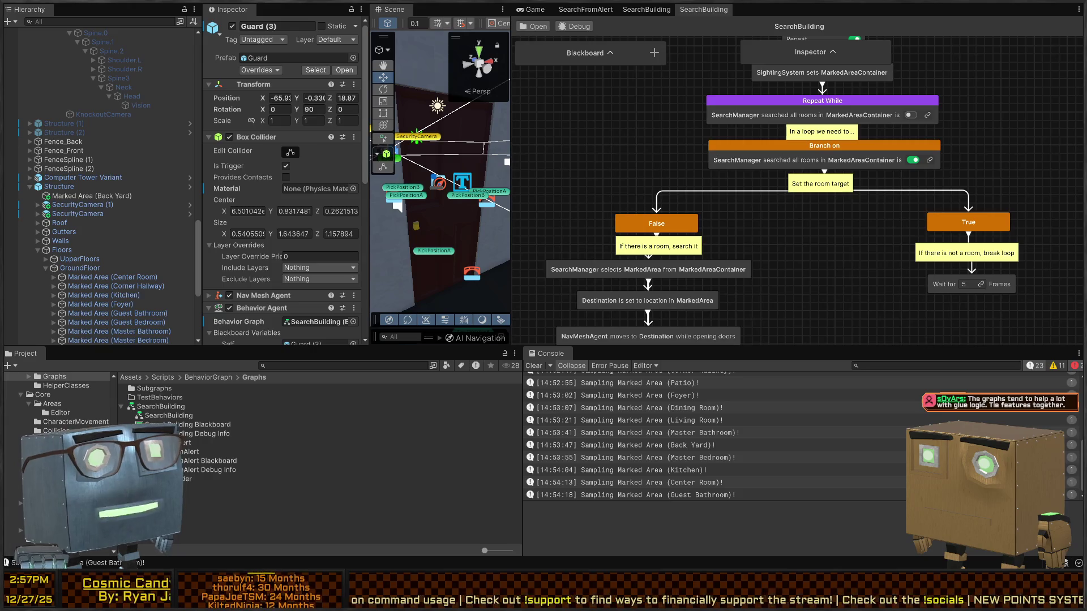
scroll(678, 104, "down", 1)
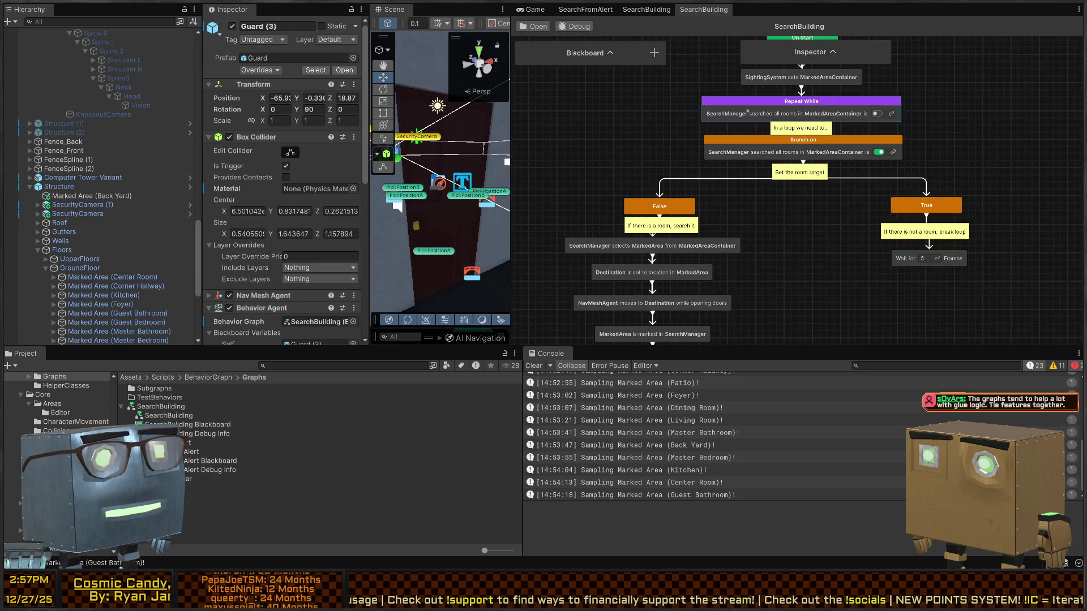
scroll(793, 192, "up", 2)
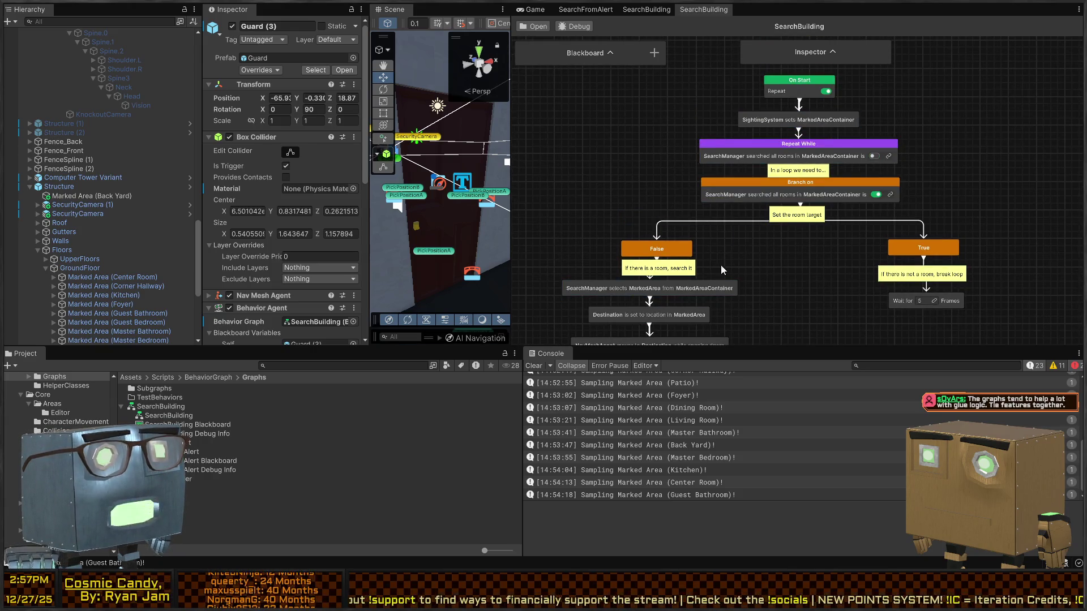
scroll(755, 201, "down", 1)
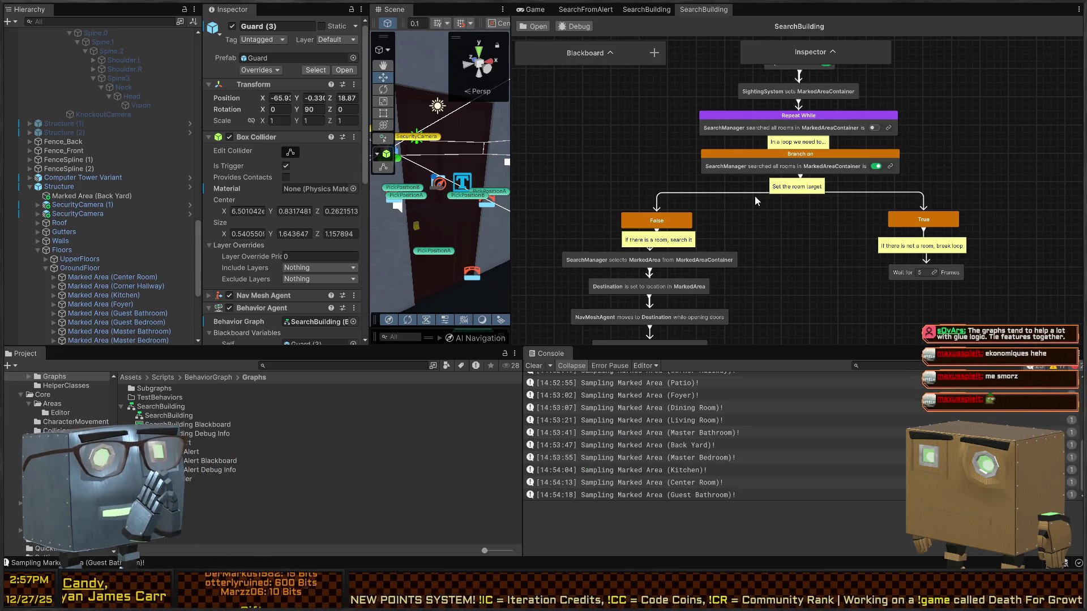
scroll(759, 197, "down", 2)
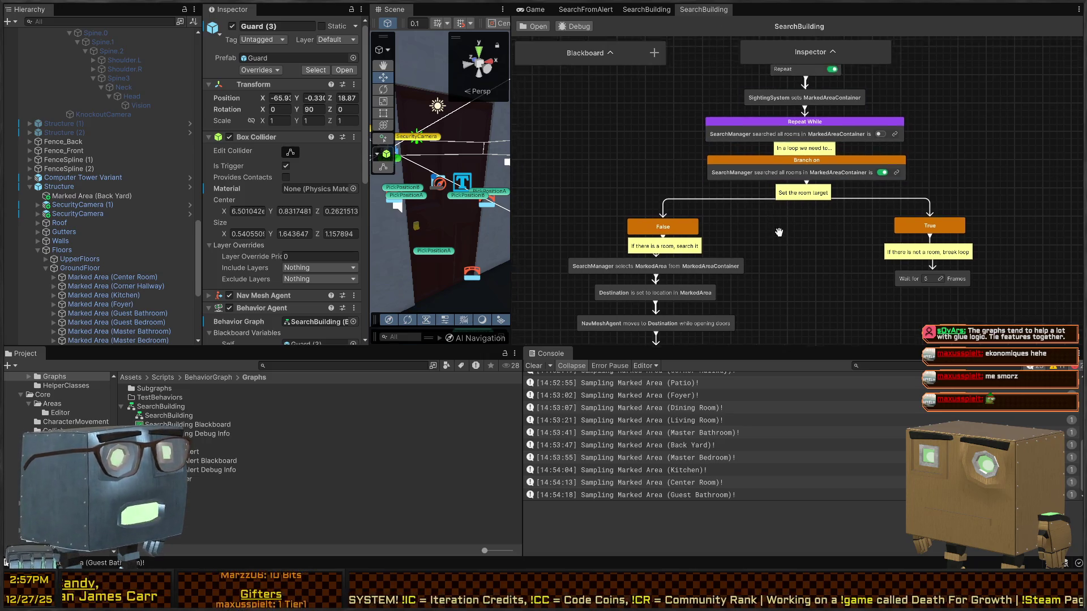
scroll(763, 194, "down", 2)
scroll(685, 188, "up", 5)
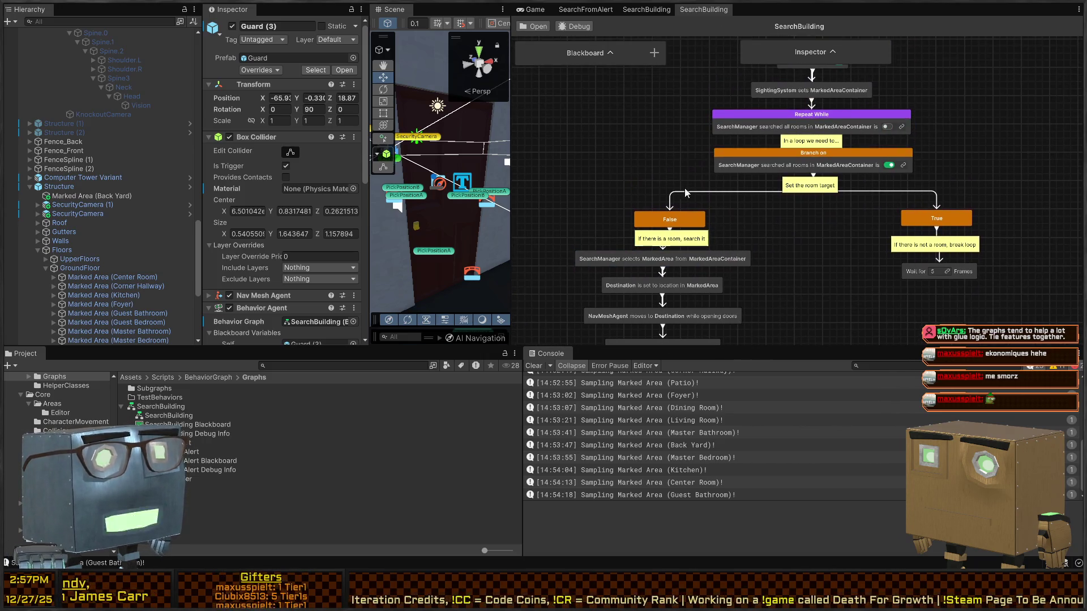
scroll(703, 198, "up", 1)
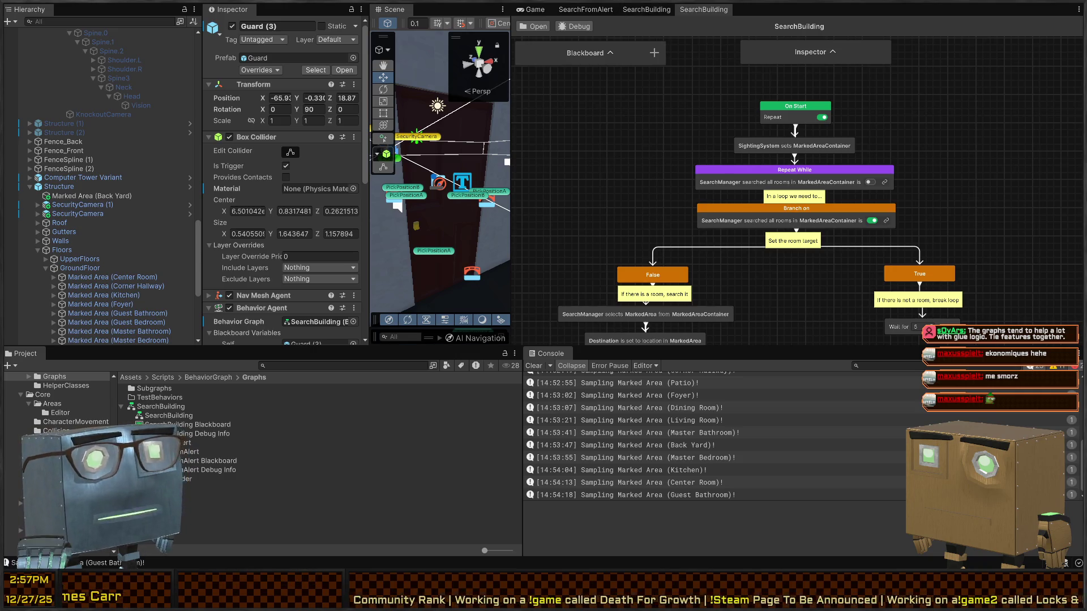
left_click(646, 9)
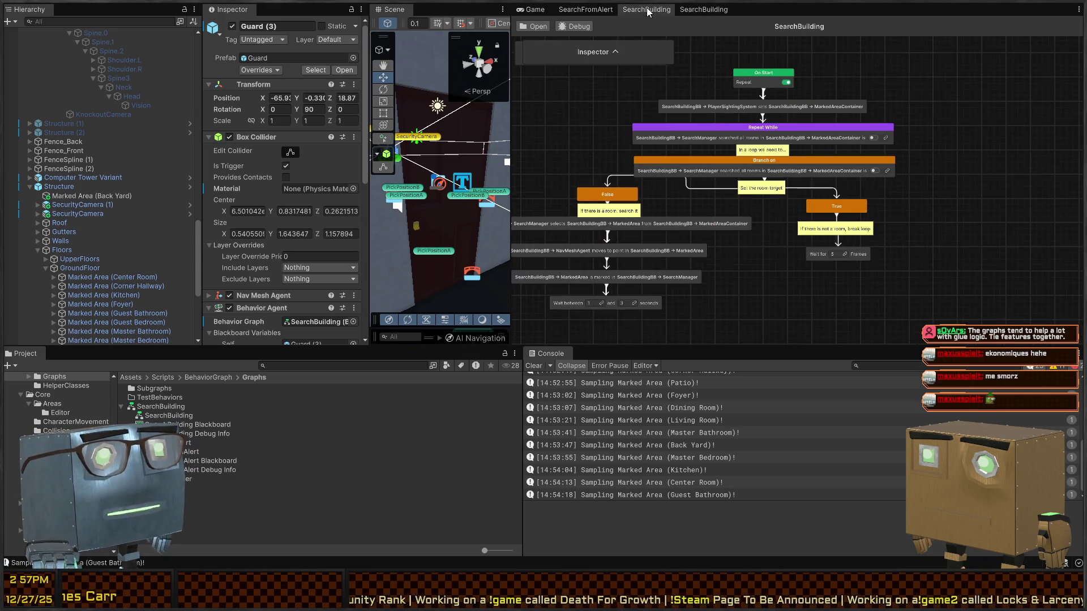
left_click(585, 10)
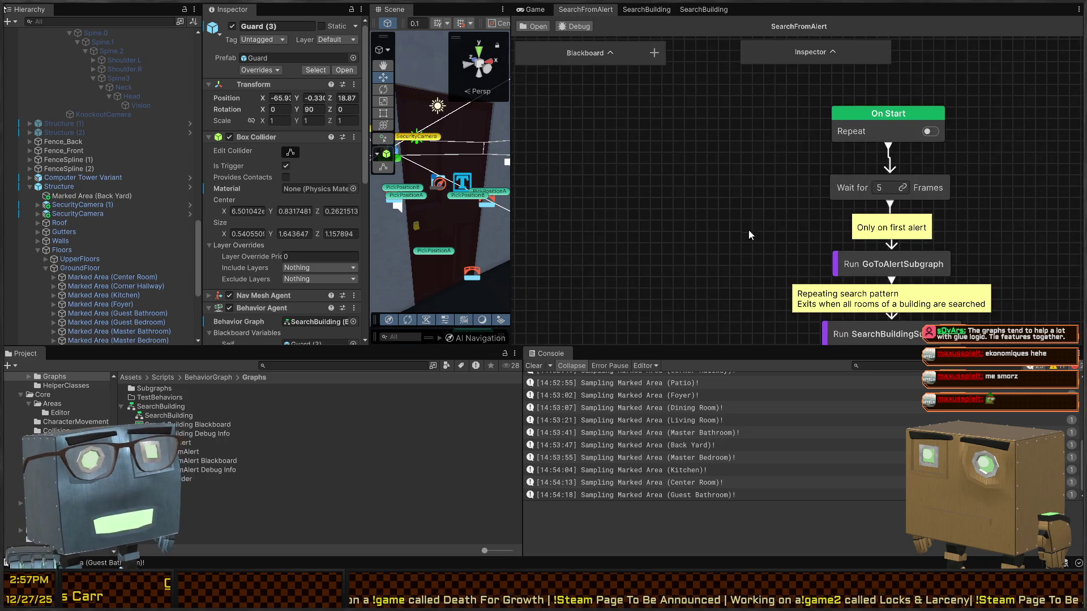
scroll(679, 170, "up", 3)
scroll(731, 204, "down", 5)
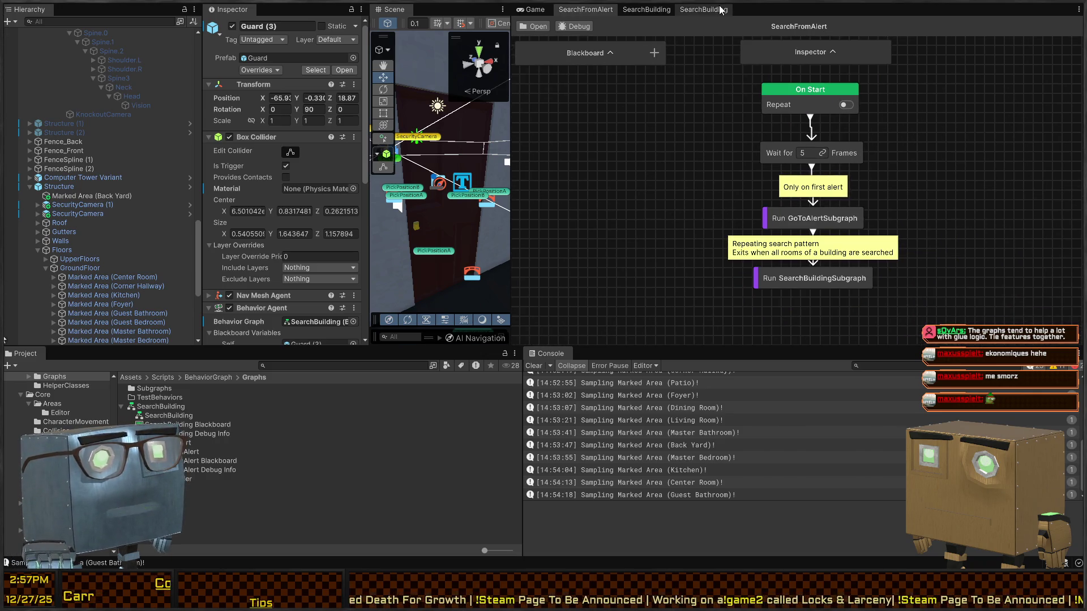
left_click(663, 9)
left_click(680, 13)
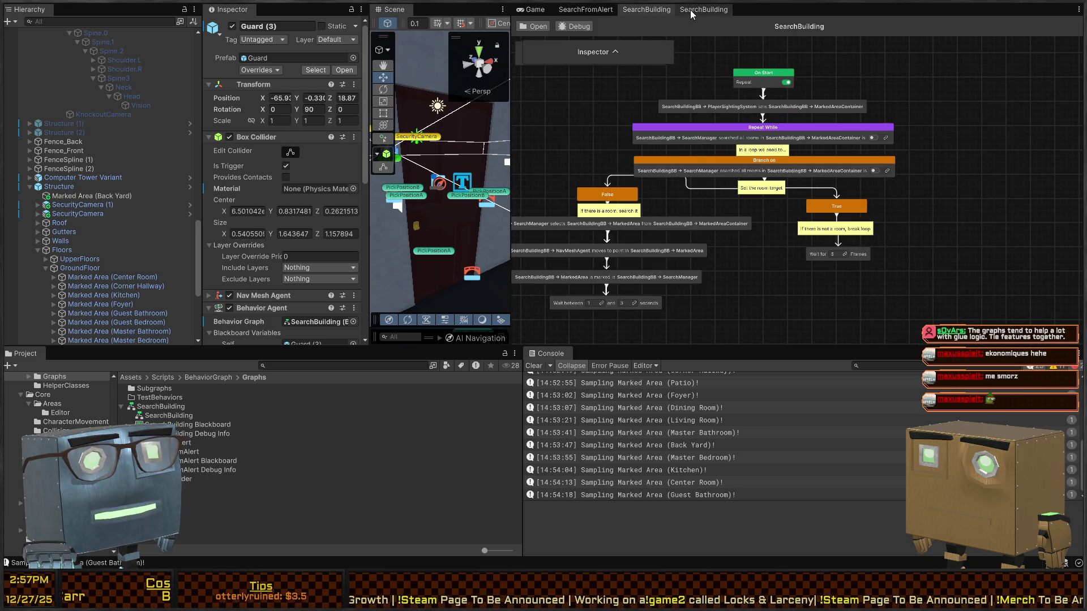
left_click(694, 10)
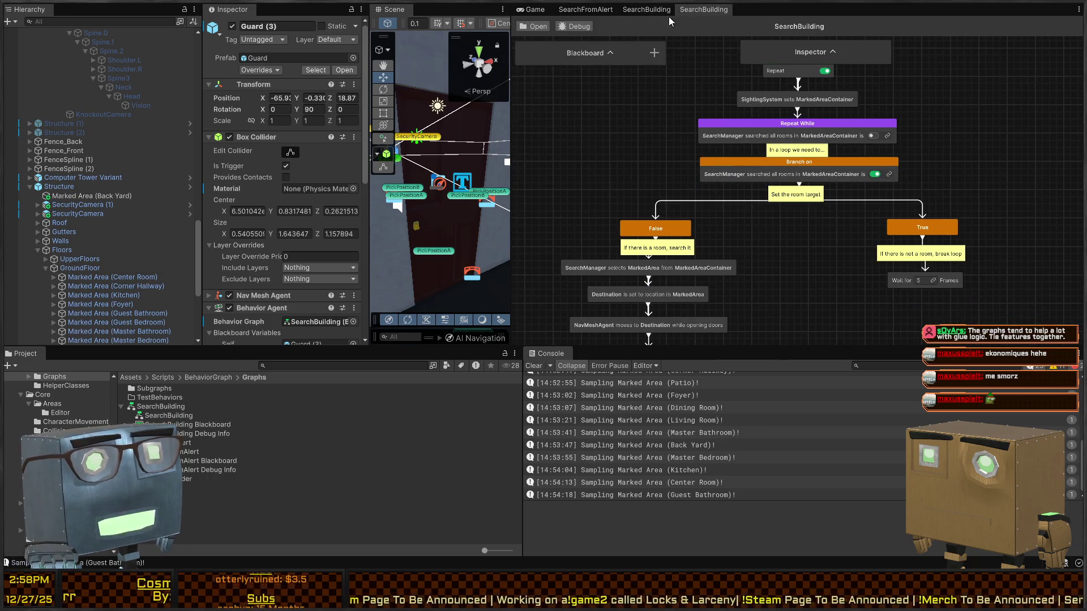
left_click(647, 12)
left_click(703, 9)
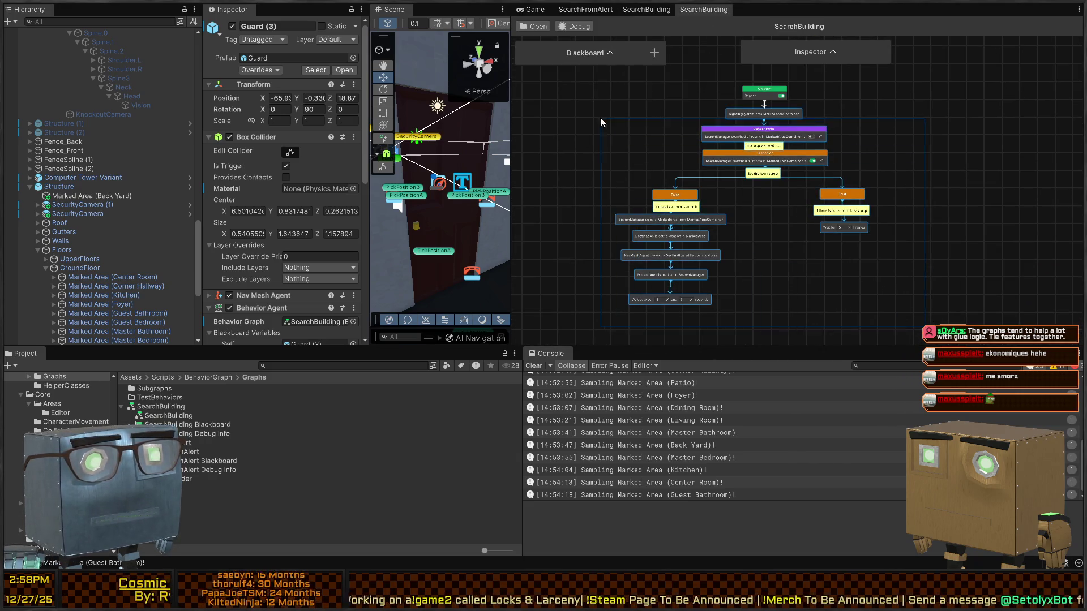
Switch to the debug SearchBuilding graph, rearrange the nodes, and expand and enlarge the blackboard.
left_click(654, 11)
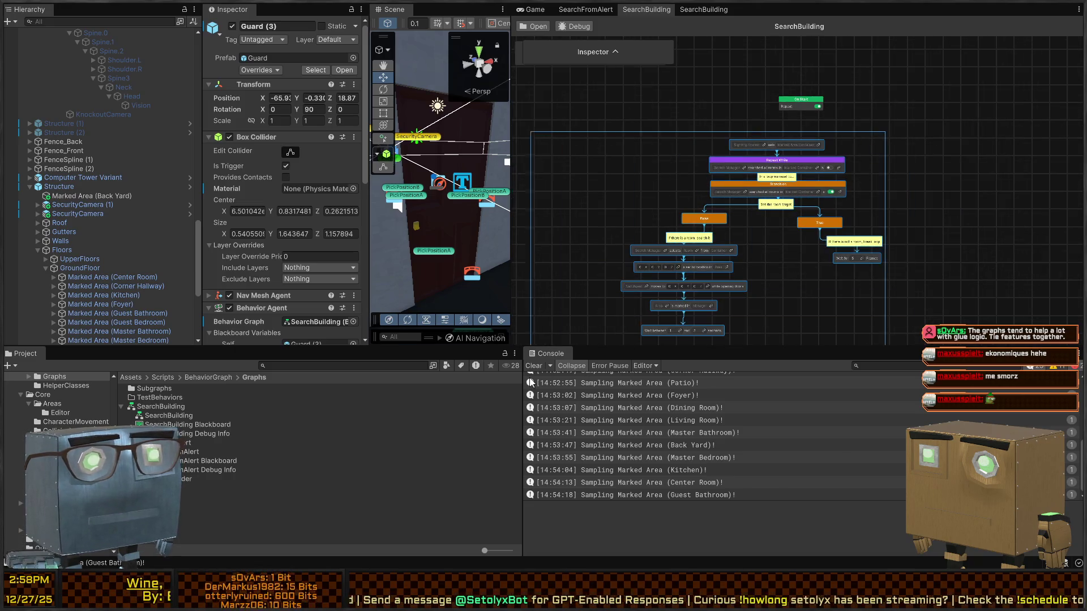
mouse_move(764, 142)
left_mouse_down()
mouse_move(814, 127)
mouse_move(793, 124)
left_mouse_up()
scroll(806, 115, "up", 5)
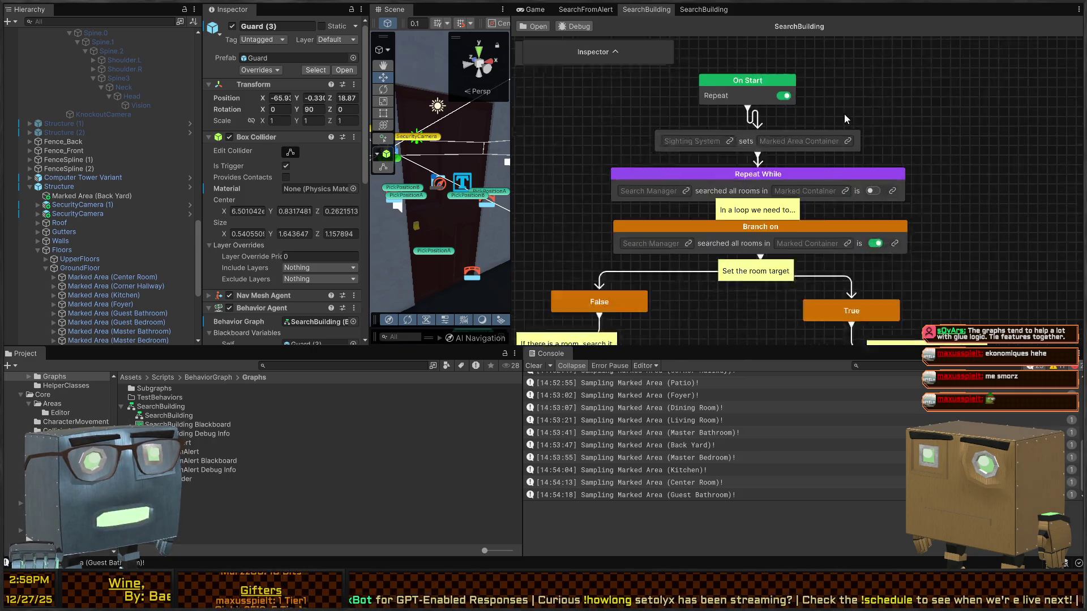
left_click(762, 138)
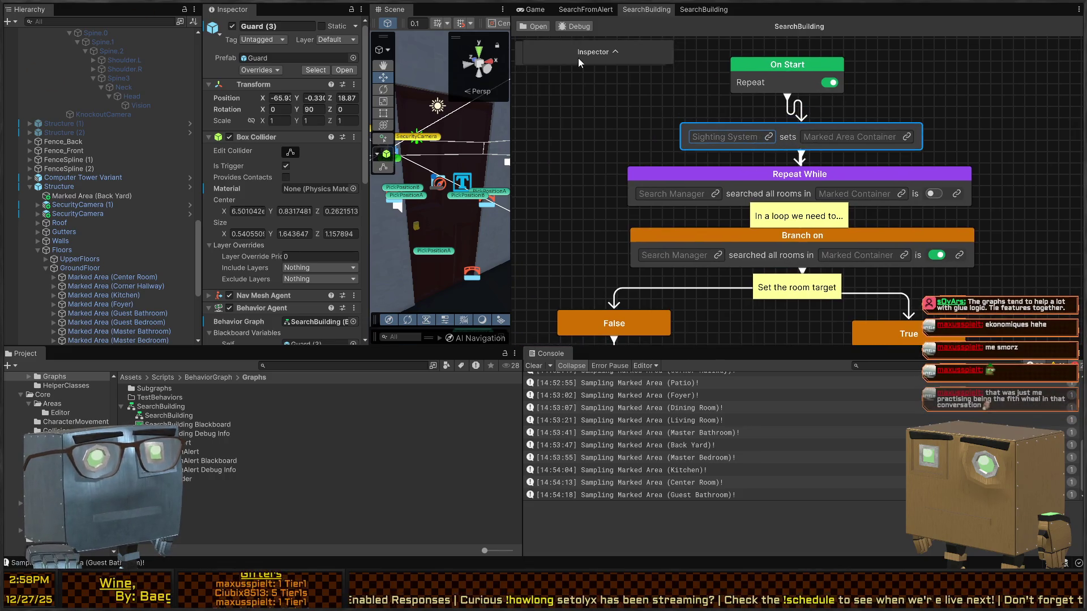
left_click_drag(630, 50, 589, 153)
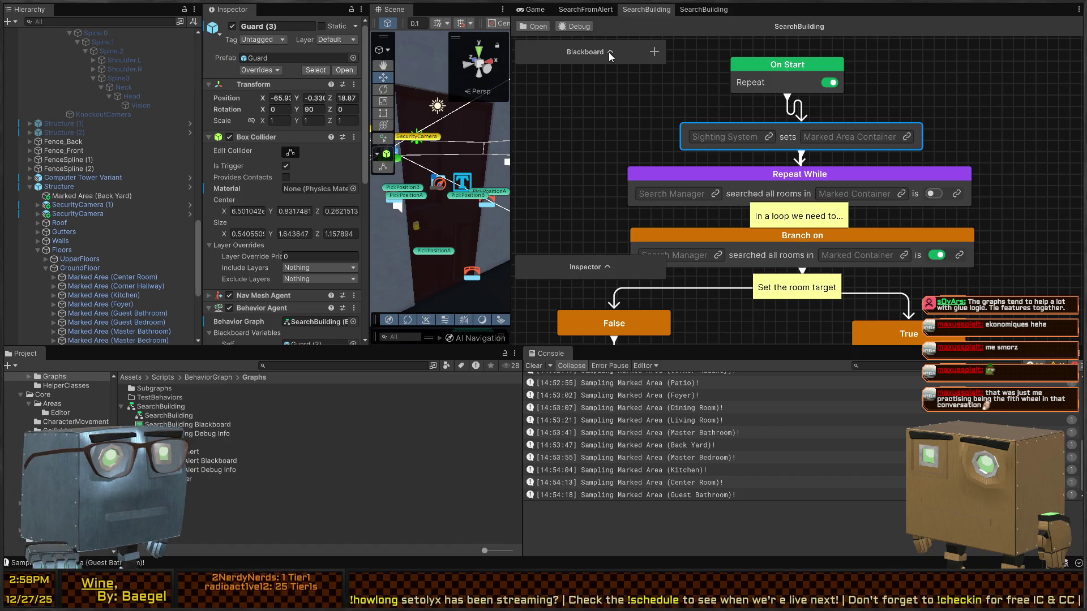
left_click(609, 52)
left_click_drag(577, 89, 552, 252)
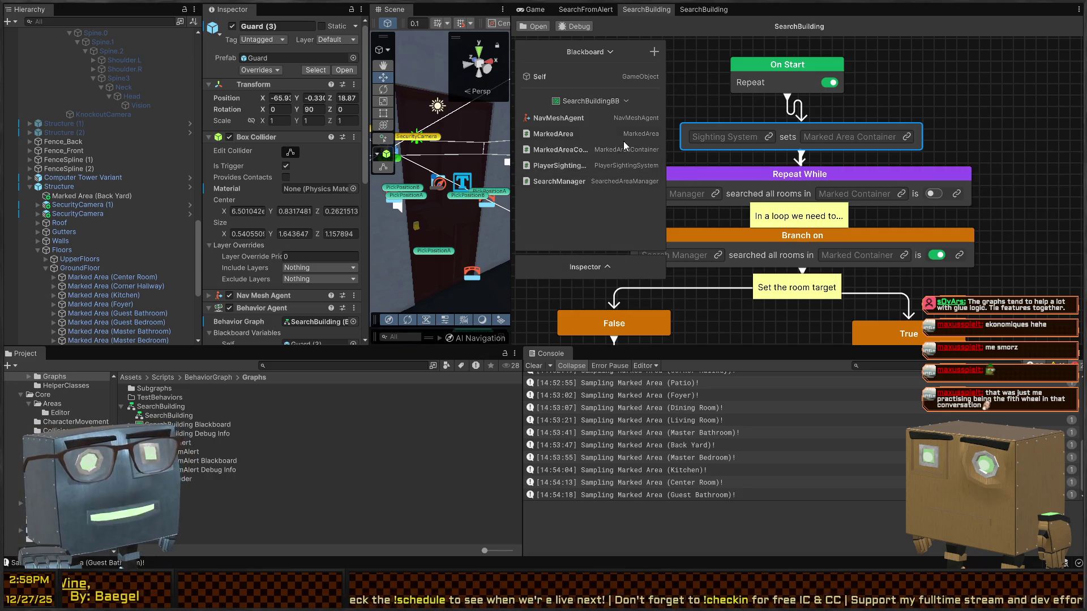
left_click_drag(741, 179, 787, 175)
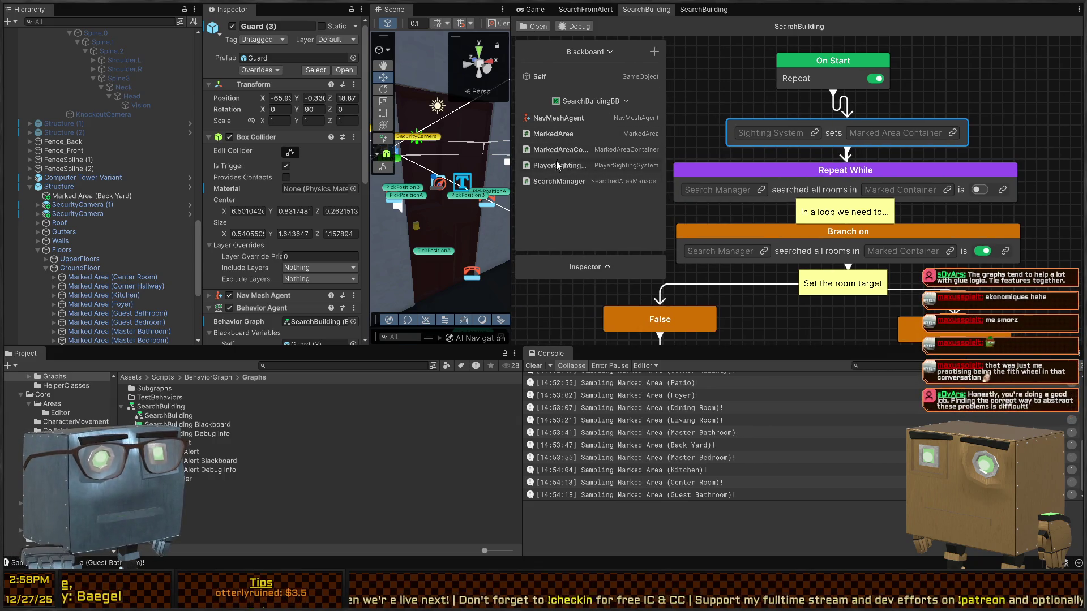
Link PlayerSightingSystem, SearchManager and MarkedAreaContainer into the sighting, Repeat While and Branch nodes.
left_click_drag(565, 165, 804, 139)
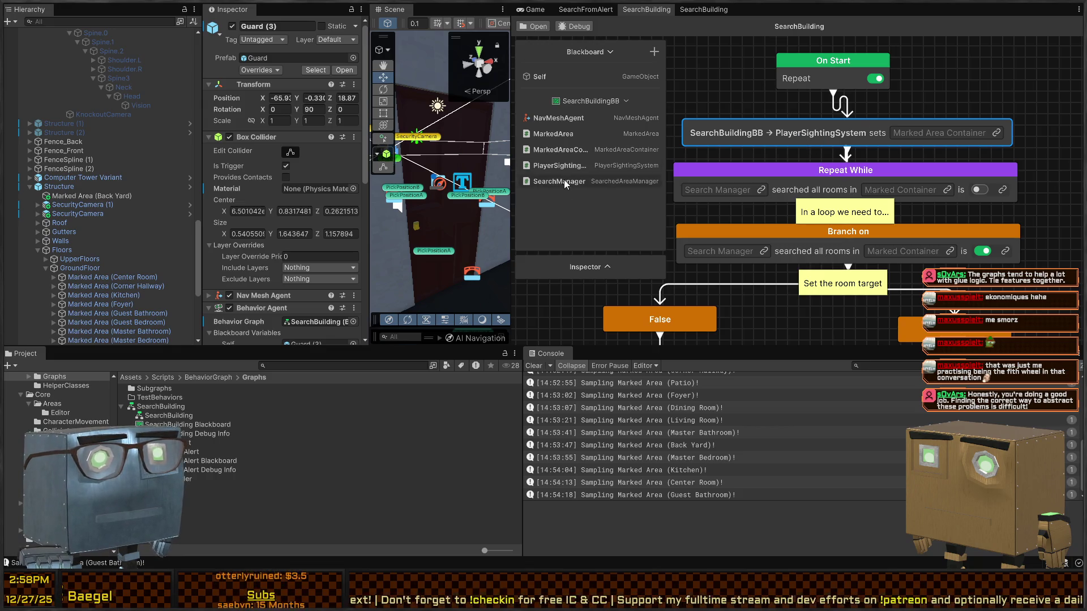
left_click_drag(569, 156, 952, 138)
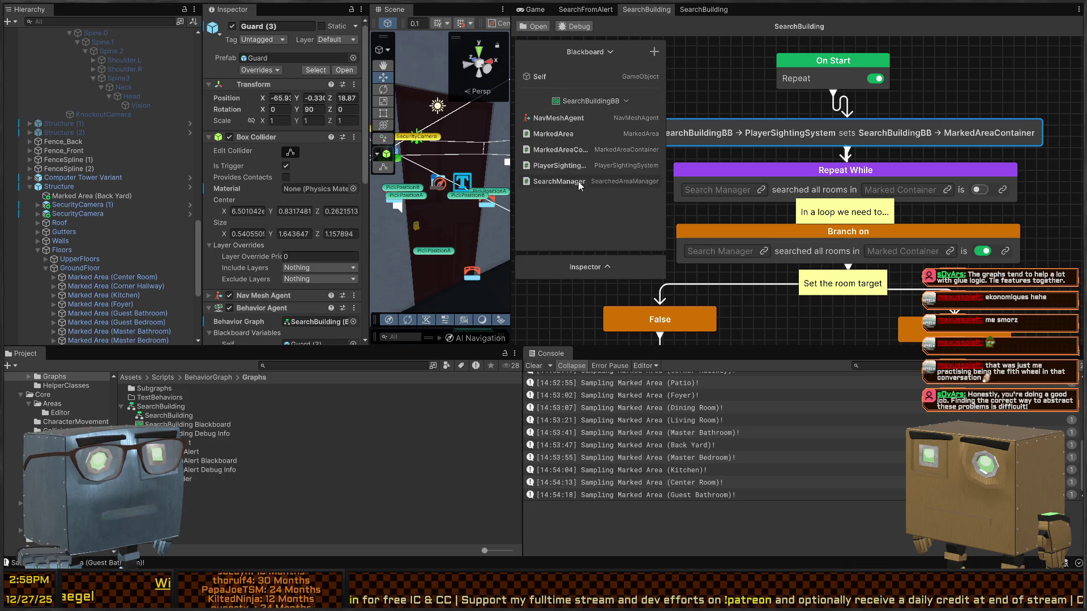
left_click_drag(802, 191, 721, 191)
left_click_drag(561, 150, 940, 191)
scroll(921, 209, "down", 3)
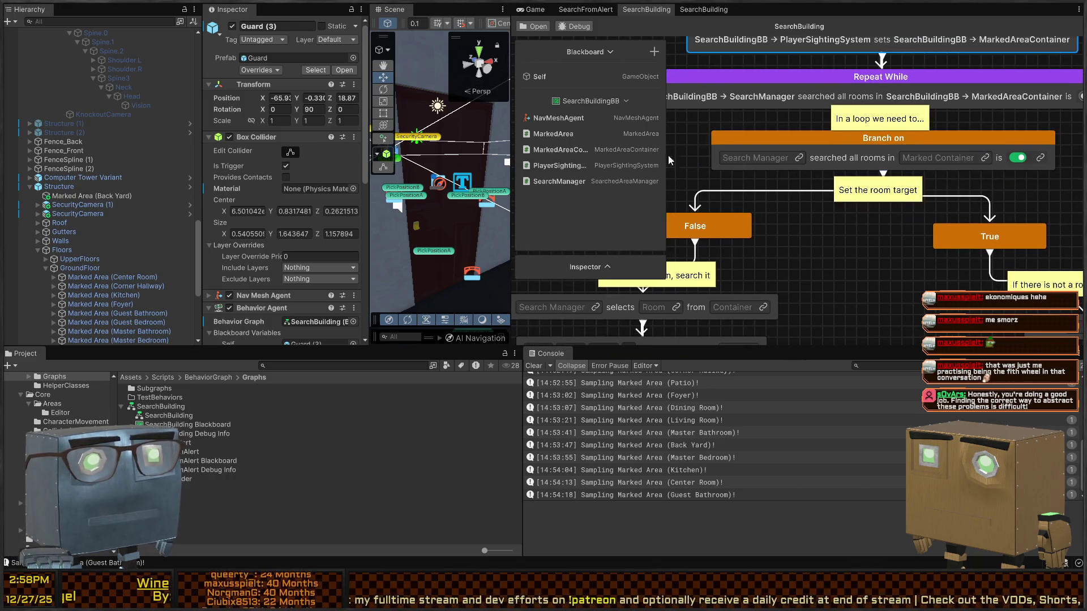
left_click_drag(560, 181, 770, 155)
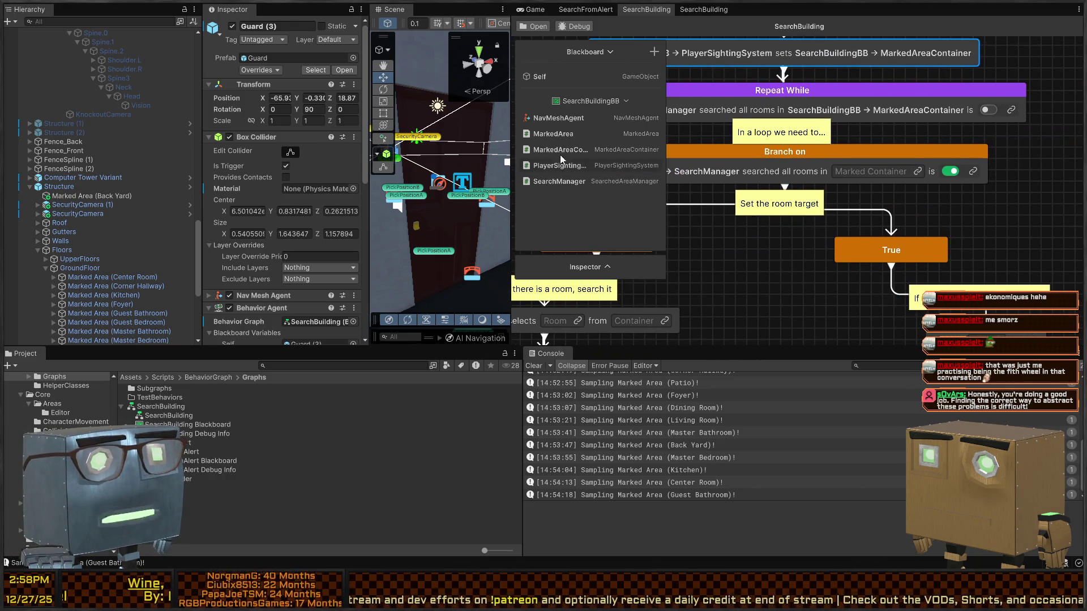
left_click_drag(560, 156, 846, 175)
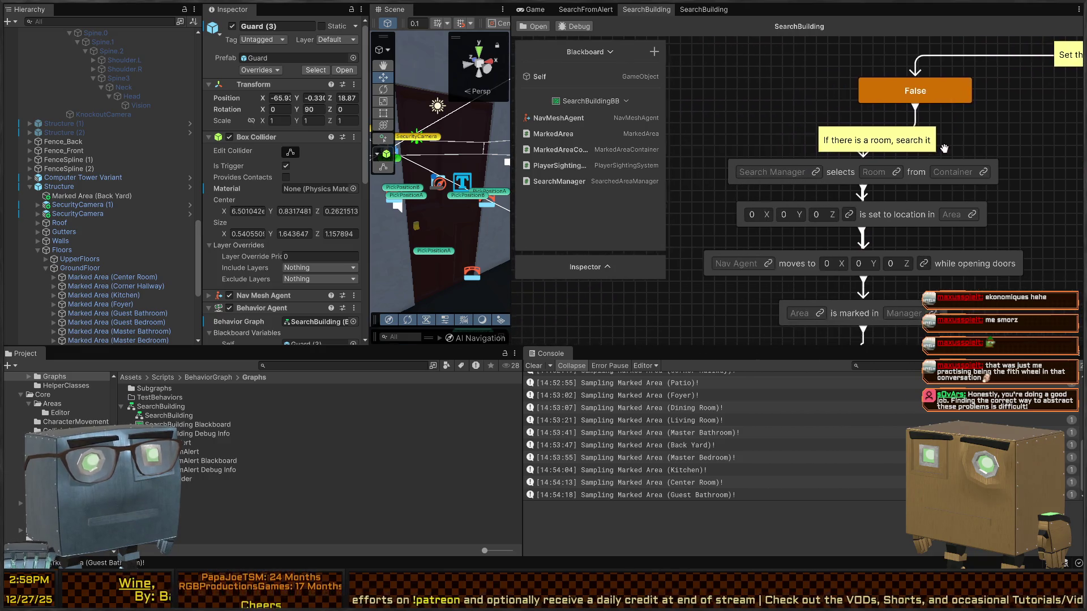
Link SearchManager, MarkedArea and MarkedAreaContainer to the room-selecting node.
left_click_drag(717, 148, 728, 129)
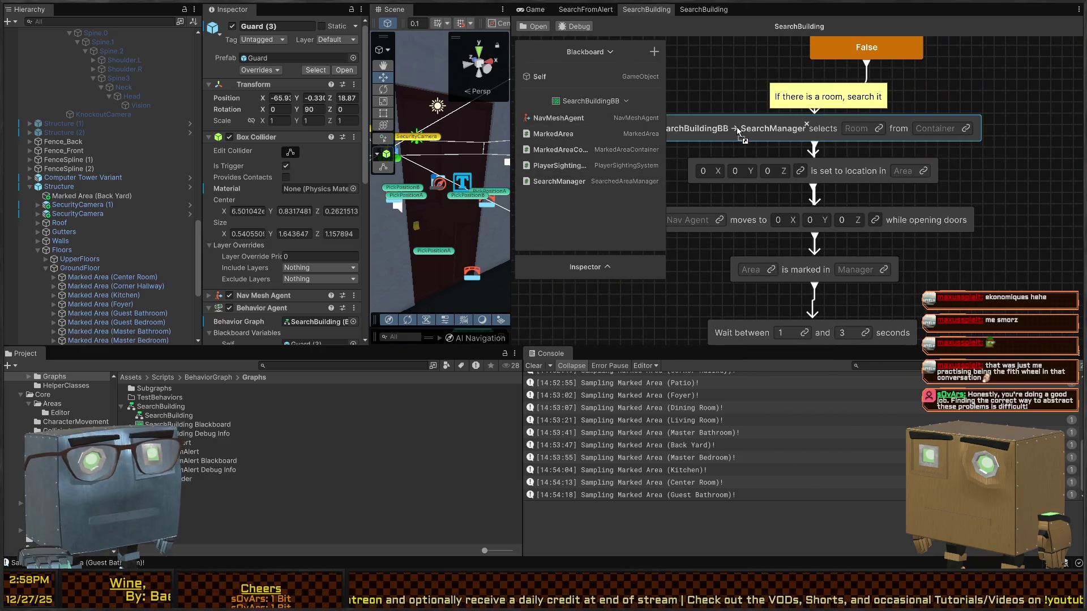
left_click_drag(553, 134, 873, 130)
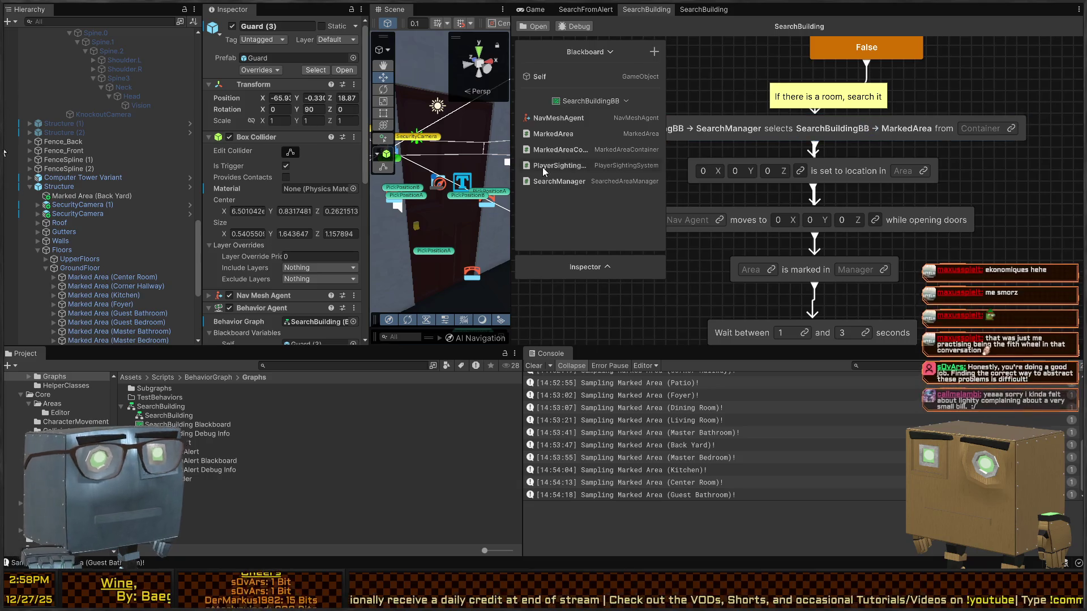
left_click_drag(566, 149, 985, 130)
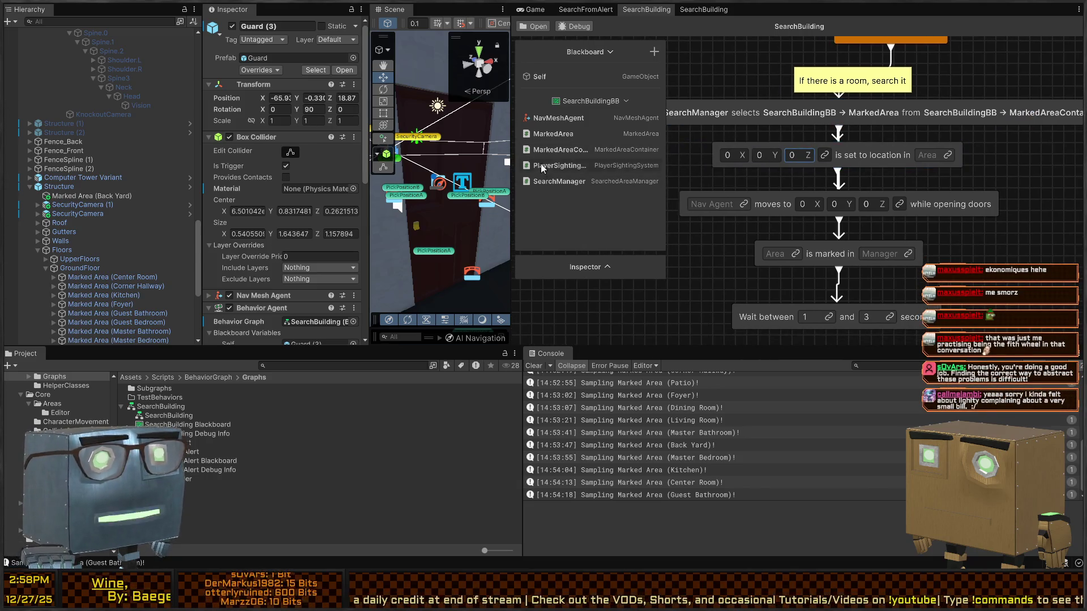
left_click_drag(729, 247, 689, 243)
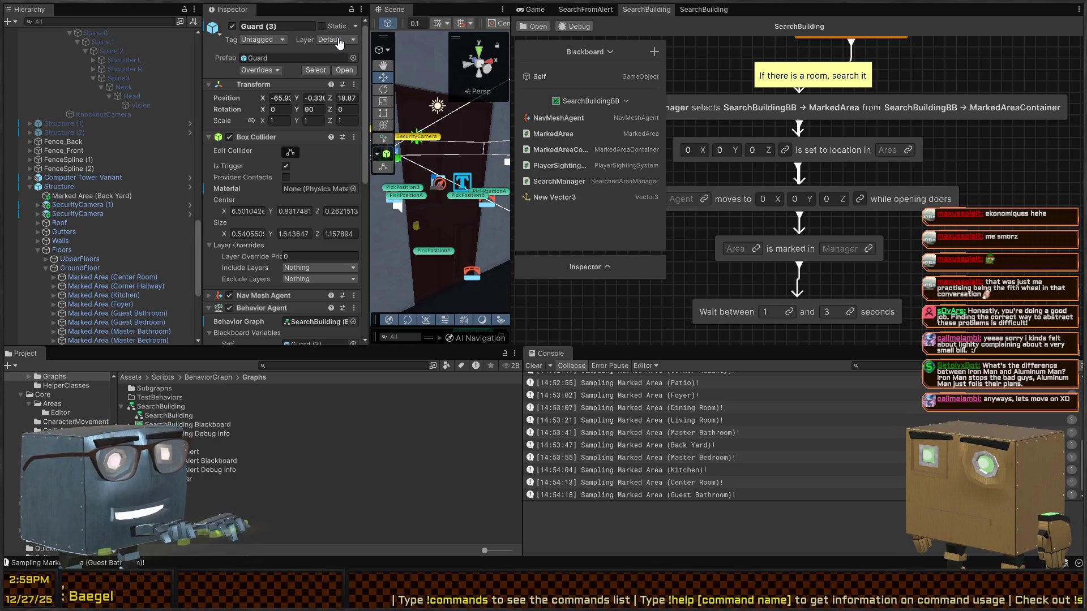
Name the new Vector3 variable Destination and use it as the stored location and move target.
type("Destination")
key("Return")
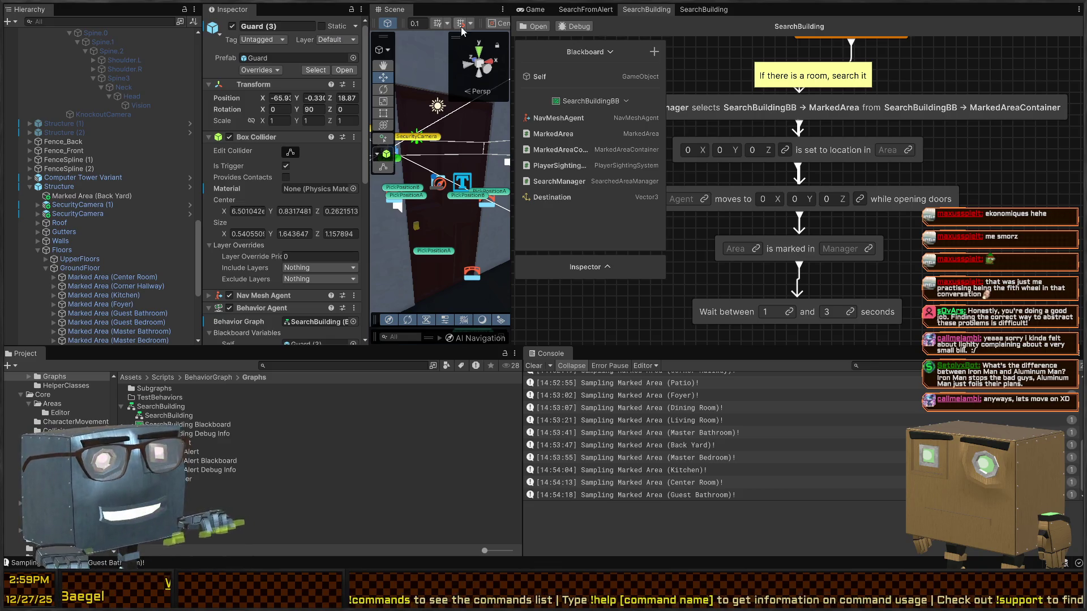
left_click_drag(566, 198, 737, 150)
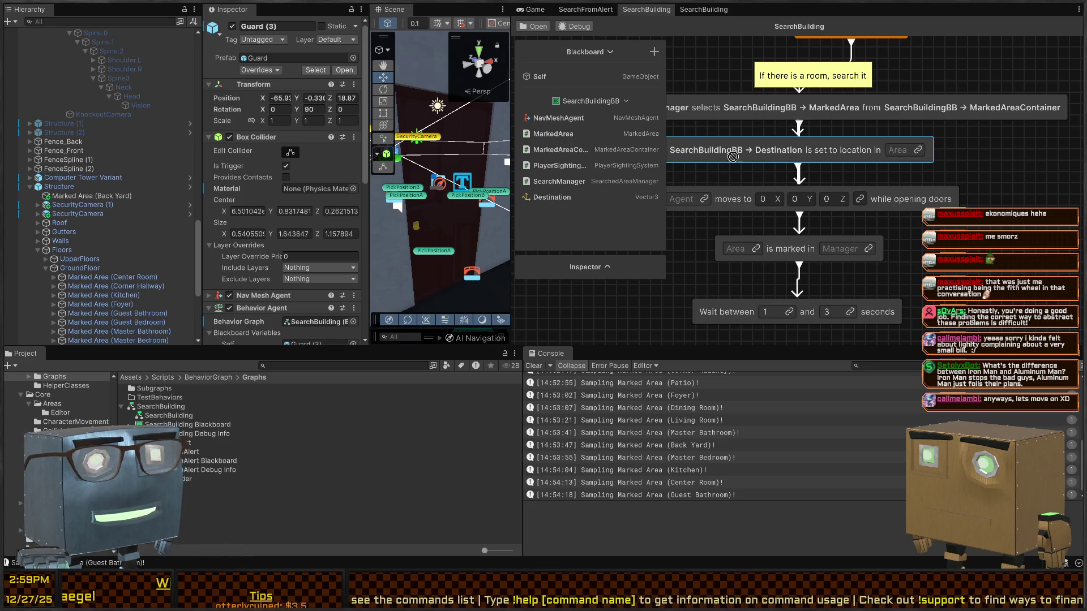
left_click_drag(612, 198, 827, 200)
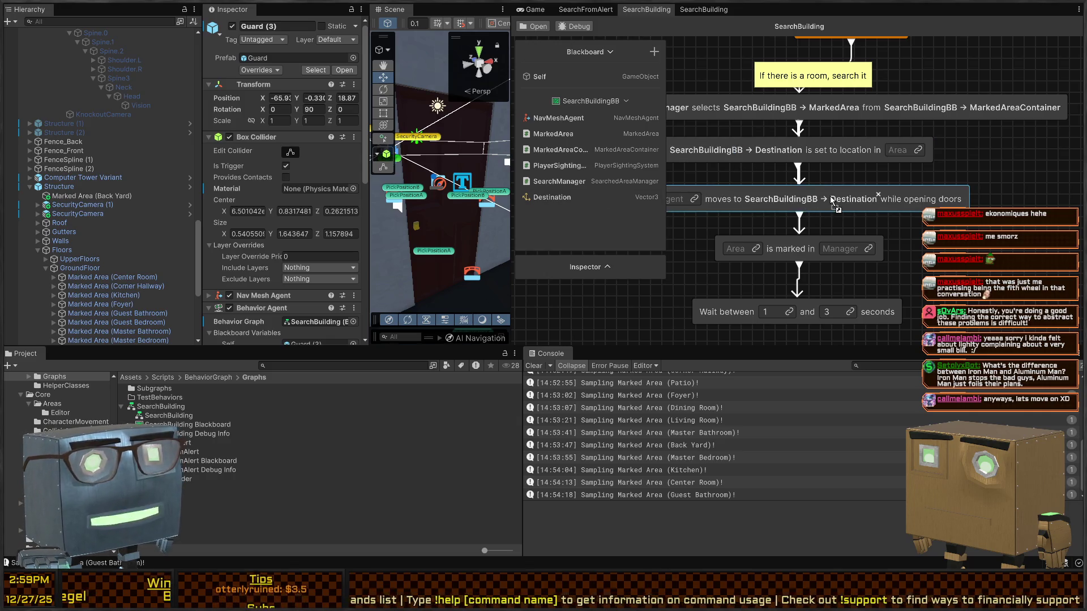
Take the location from MarkedArea, mark MarkedArea as searched, and link SearchManager as marking manager.
left_click_drag(711, 140, 900, 150)
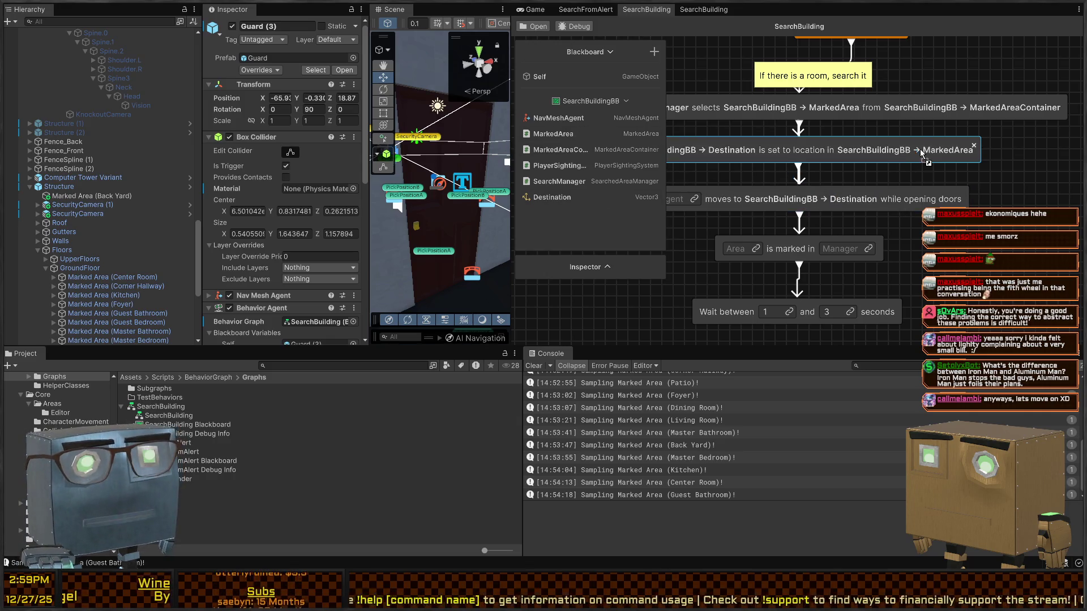
left_click_drag(527, 134, 781, 217)
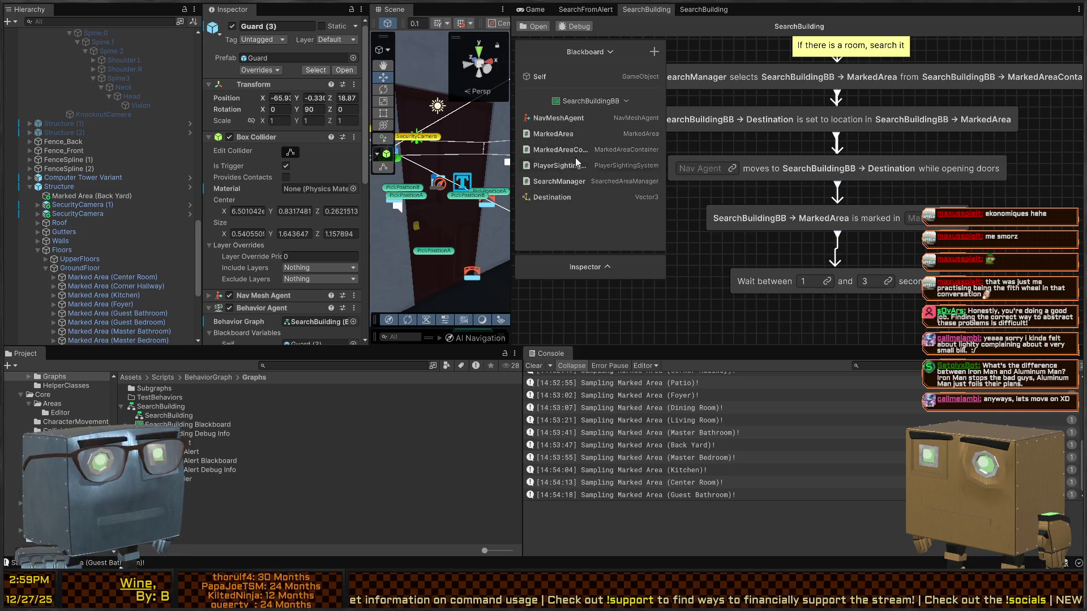
left_click(955, 218)
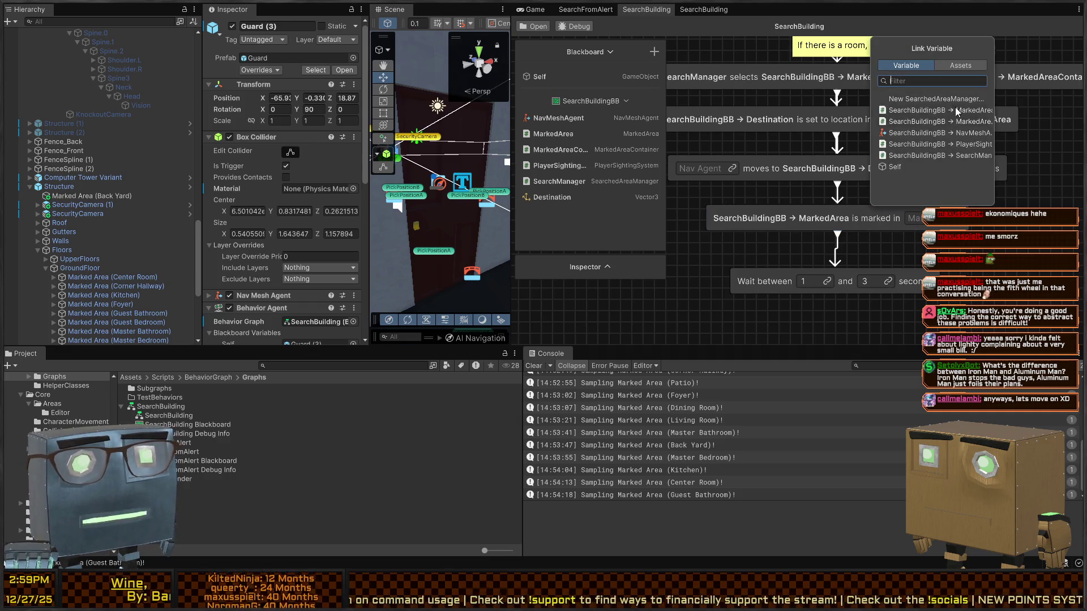
left_click(939, 155)
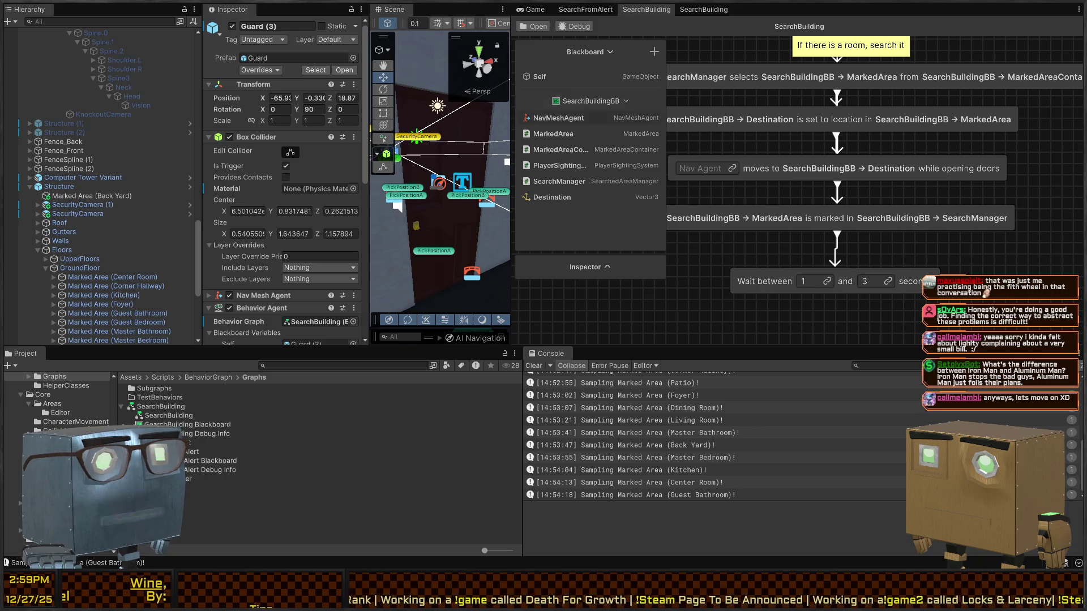
Link NavMeshAgent as the moving agent and bring the upper graph nodes back into view.
left_click_drag(559, 118, 731, 171)
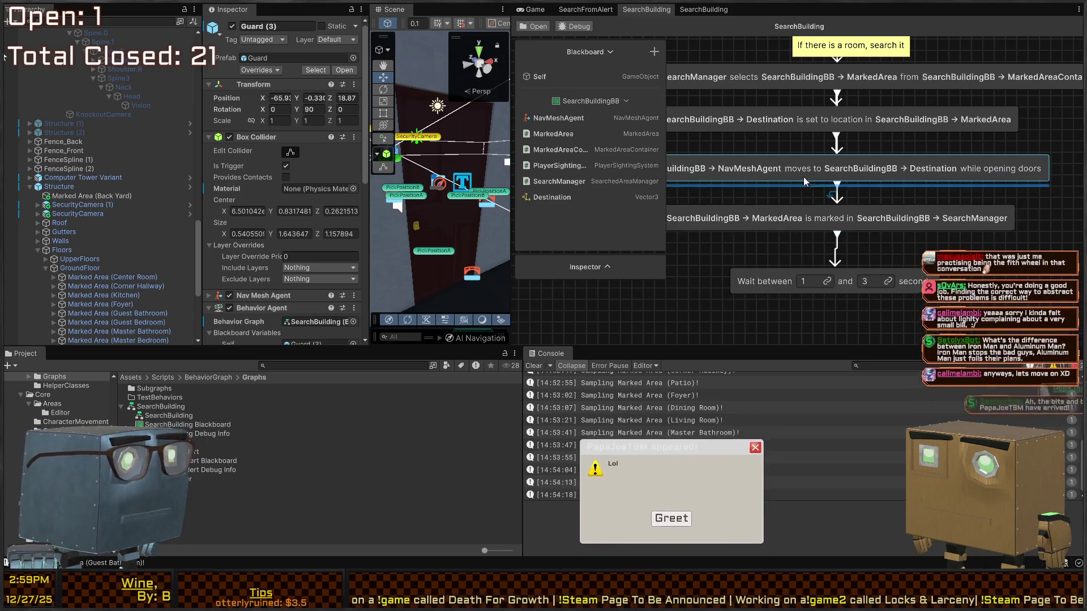
scroll(855, 175, "down", 2)
left_click_drag(855, 175, 868, 231)
scroll(868, 231, "down", 2)
scroll(906, 249, "up", 3)
scroll(917, 264, "up", 2)
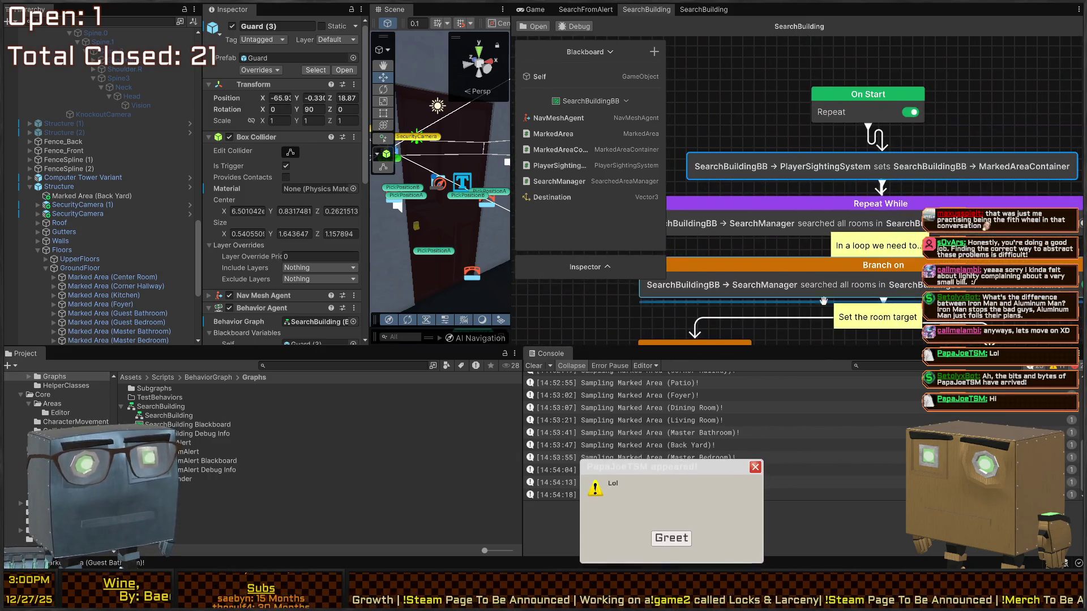
scroll(358, 275, "down", 3)
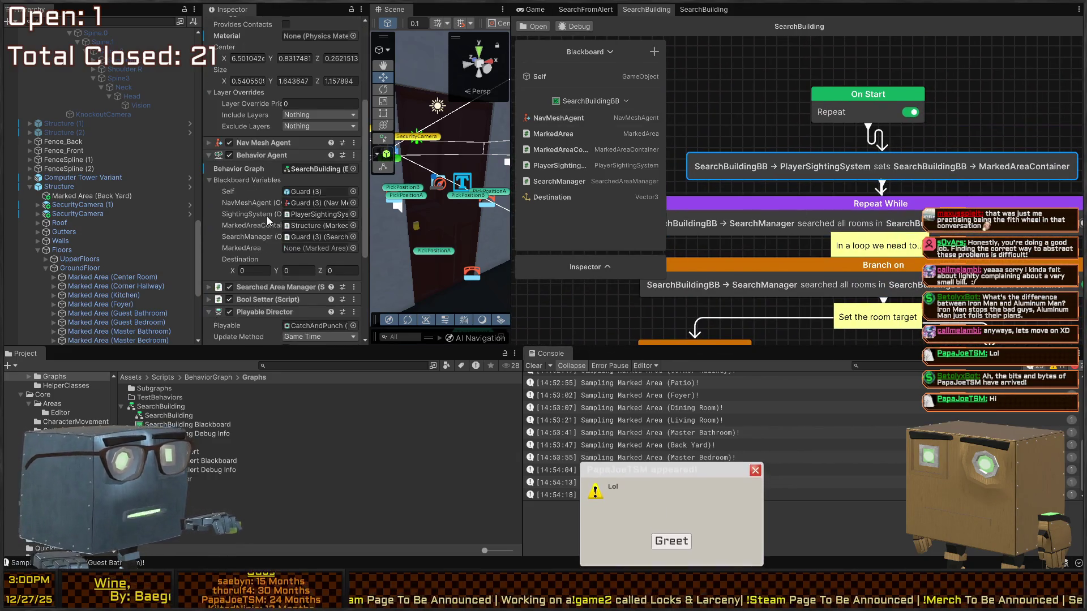
Return to the game view, widen the Scene view, frame the walking Guard, and select Guard (2).
left_click(535, 9)
left_click(586, 9)
left_click(535, 9)
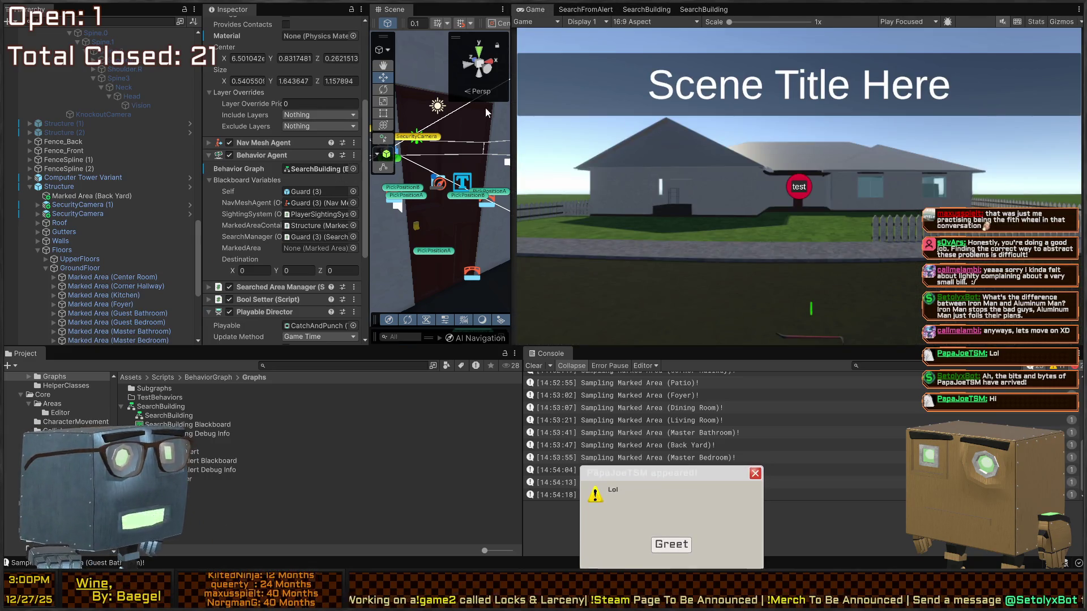
left_click_drag(513, 108, 995, 107)
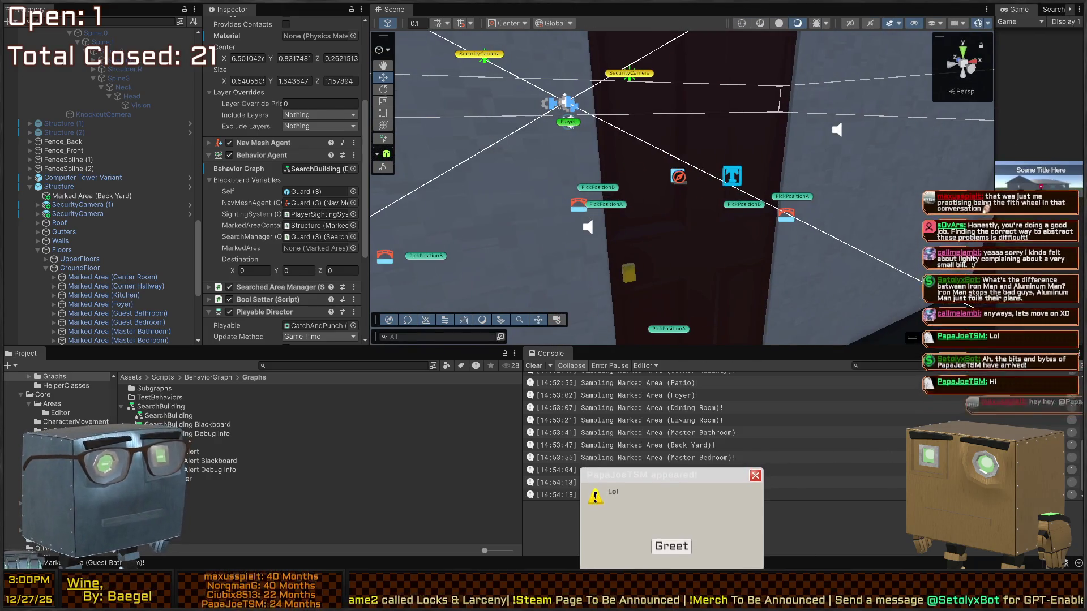
mouse_move(635, 189)
left_mouse_down()
mouse_move(940, 159)
mouse_move(854, 242)
mouse_move(453, 169)
left_mouse_up()
key("f")
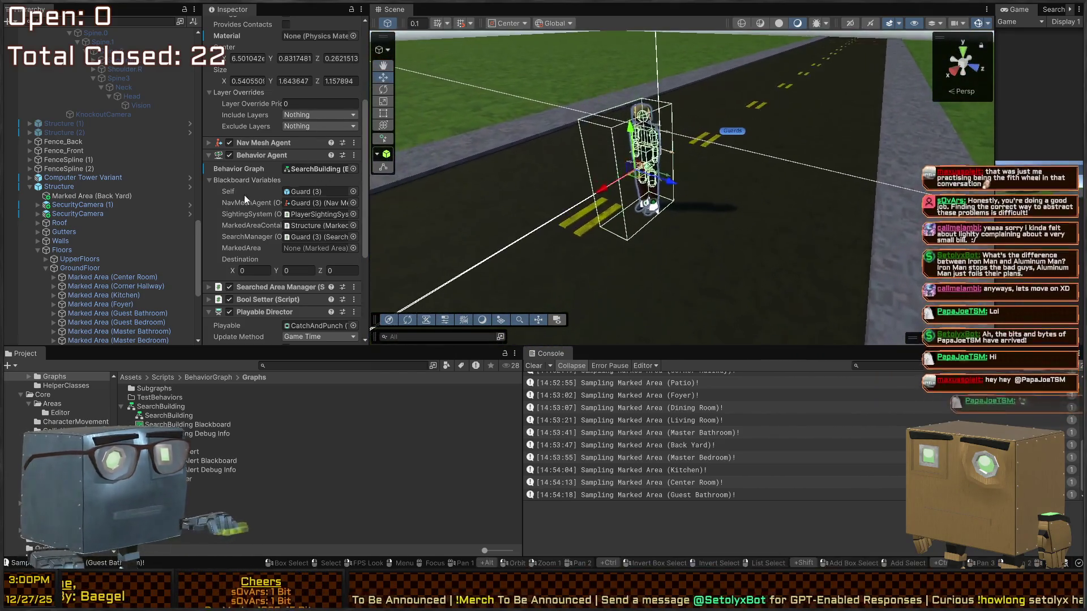
key("f")
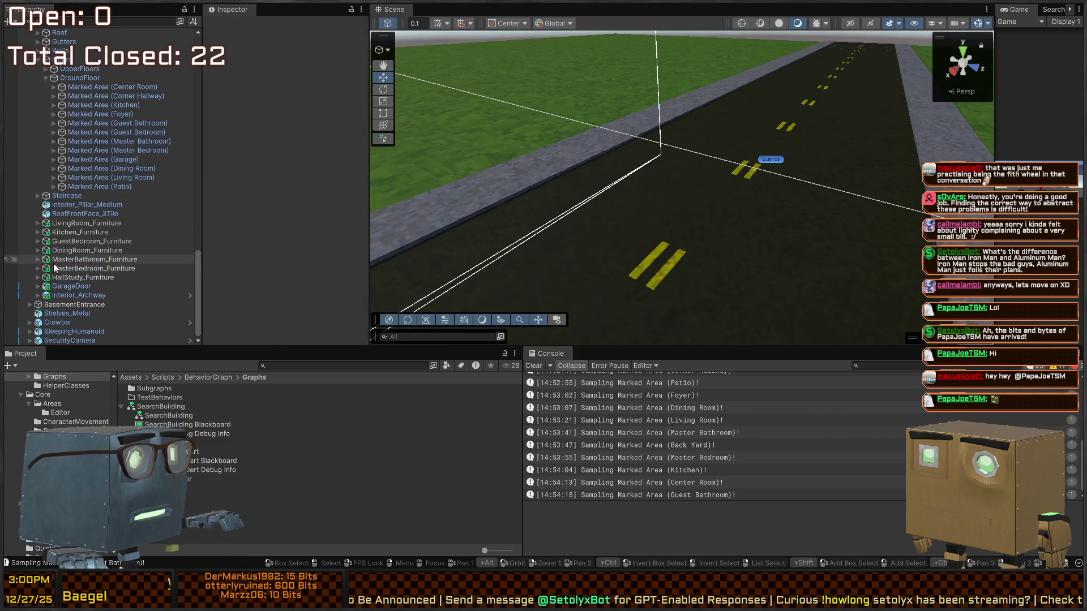
scroll(55, 272, "up", 8)
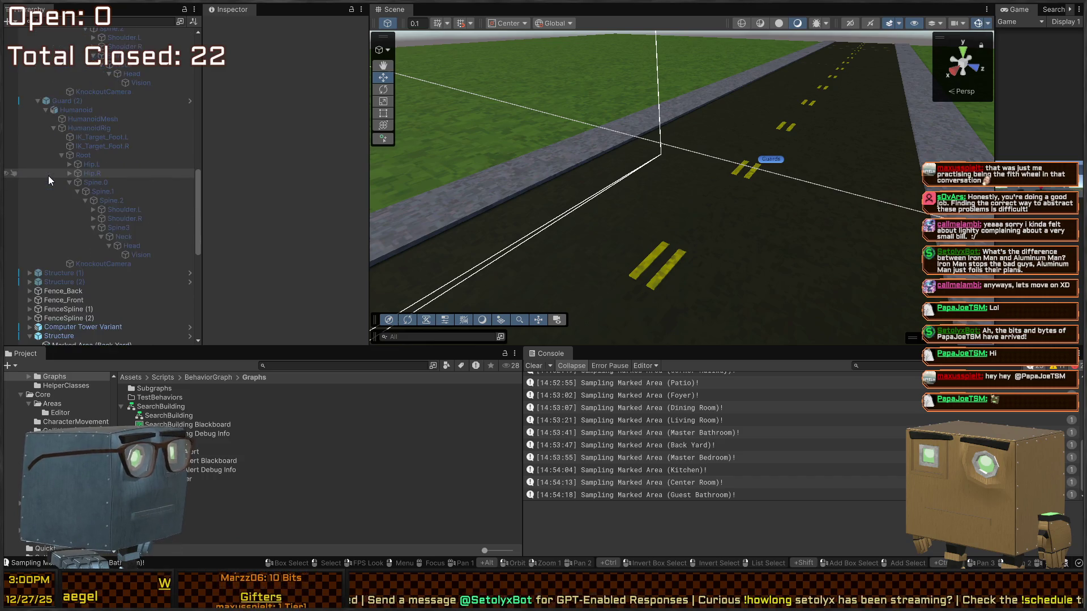
left_click(66, 165)
scroll(93, 175, "up", 4)
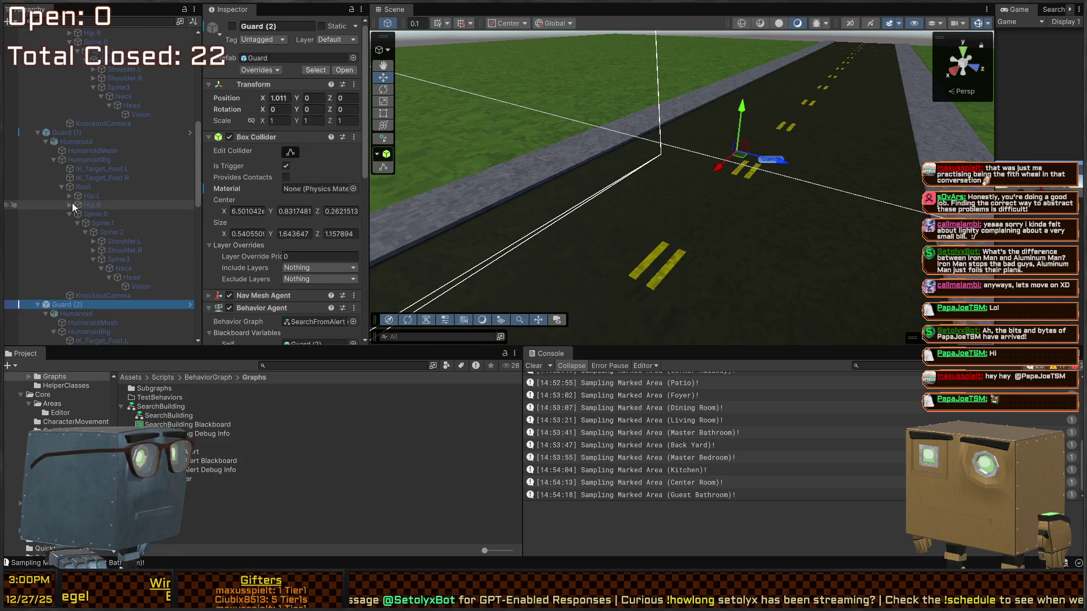
Widen the Game view to watch the guards, maximize it briefly, then restore the layout with a wider Scene view.
scroll(226, 189, "down", 4)
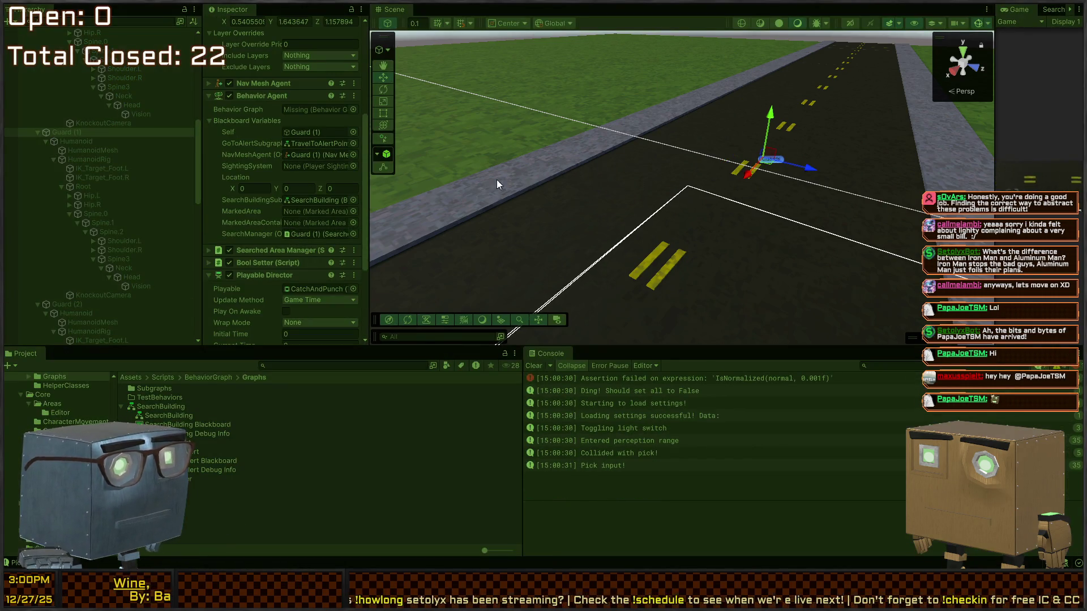
left_click_drag(996, 149, 448, 137)
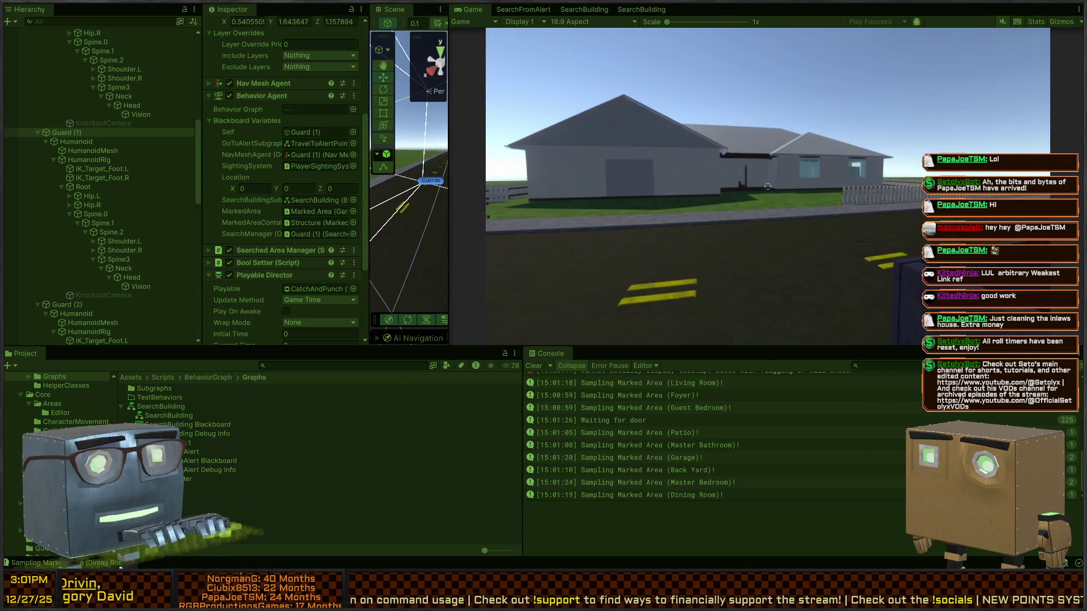
key("shift+space")
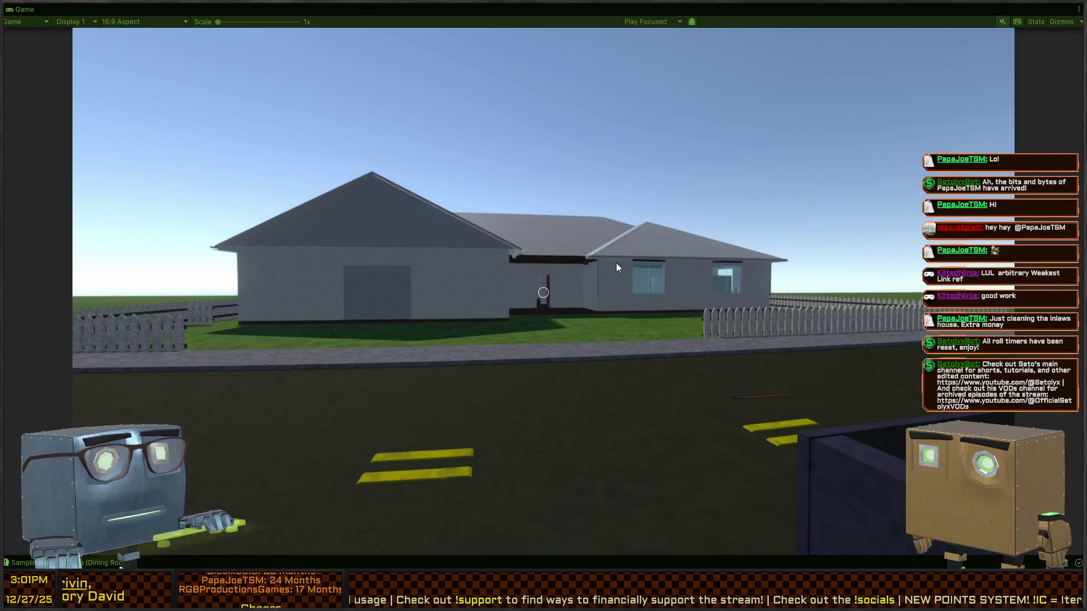
key("shift+space")
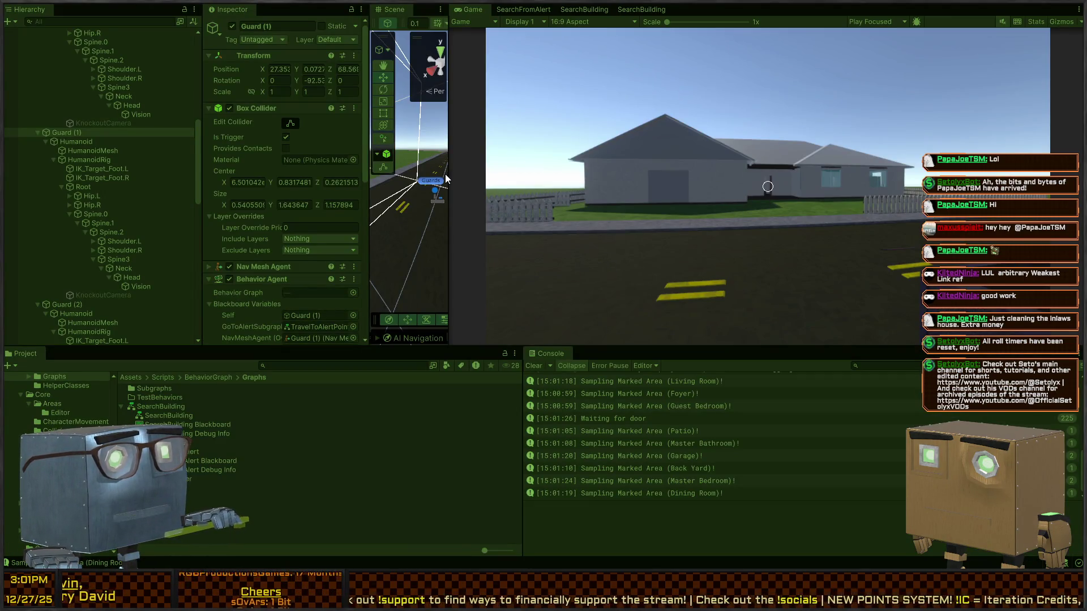
left_click_drag(448, 174, 817, 174)
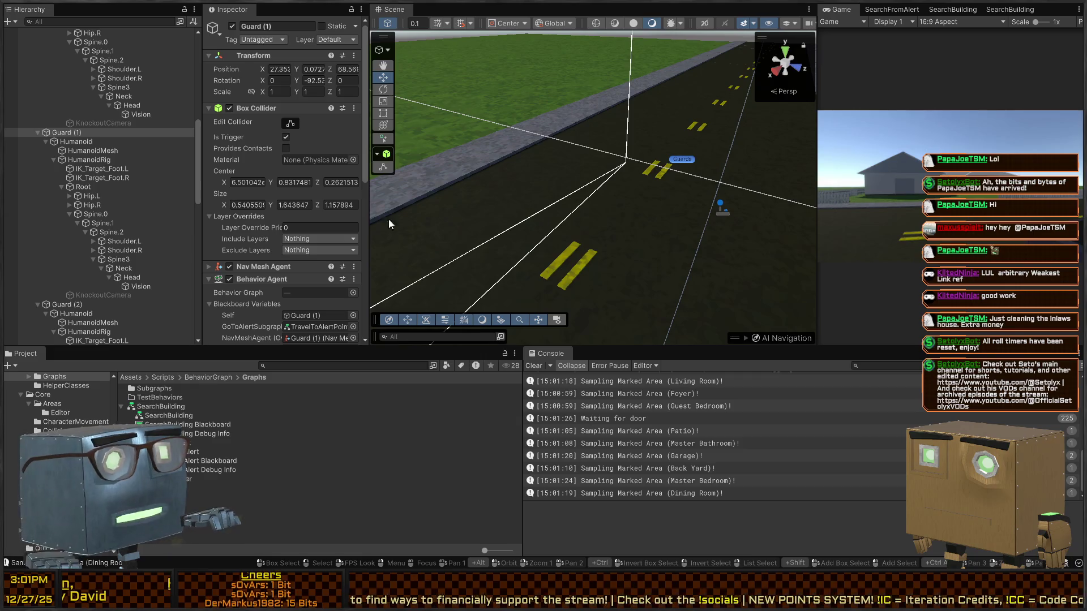
Stop the game, view the SearchBuilding graph, close its duplicate tab, and go back to the Game tab.
key("ctrl+p")
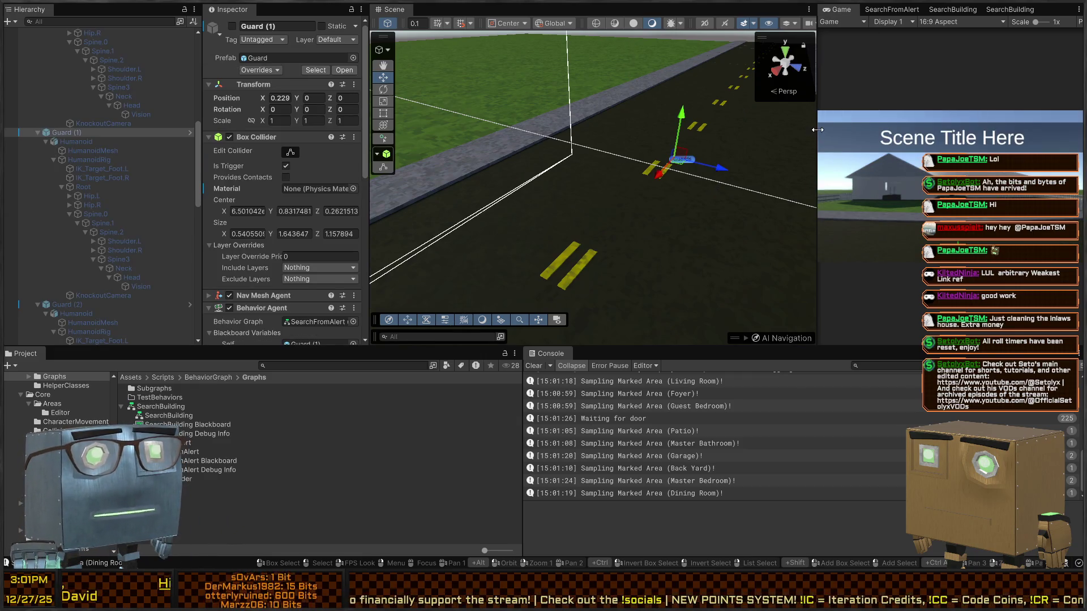
left_click_drag(818, 129, 410, 130)
left_click(554, 11)
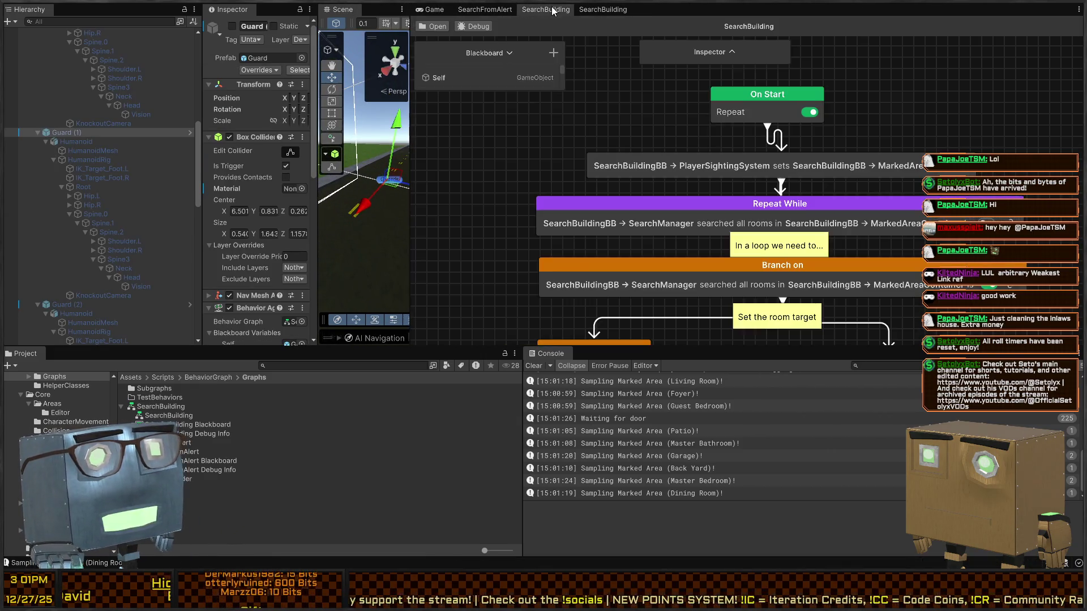
left_click(604, 9)
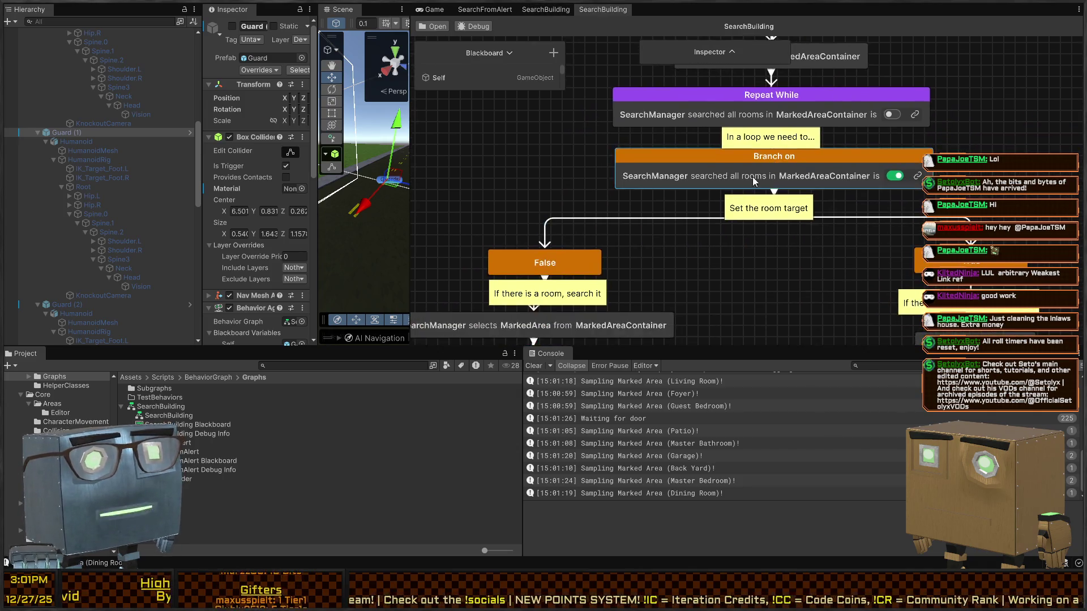
middle_click(603, 9)
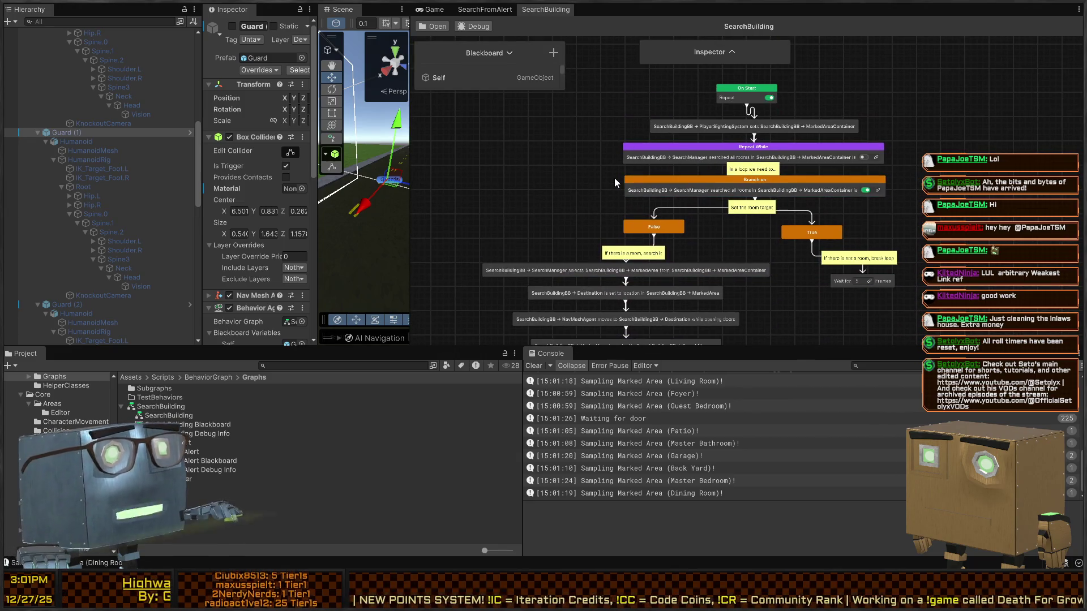
left_click(435, 9)
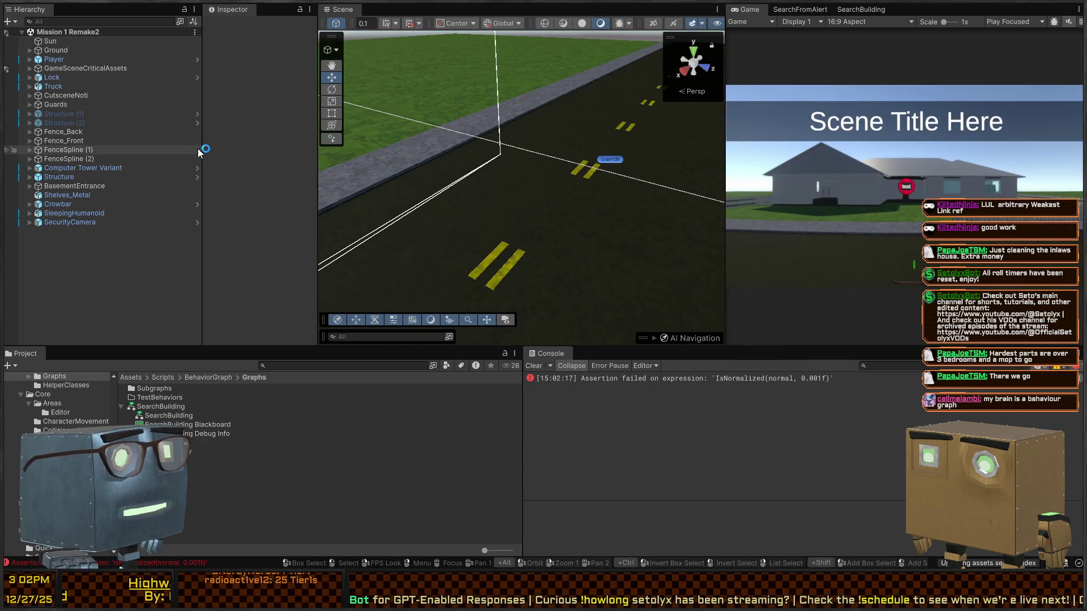
Resize the Hierarchy, Inspector and Game panels, then start Play mode.
left_click_drag(201, 148, 102, 137)
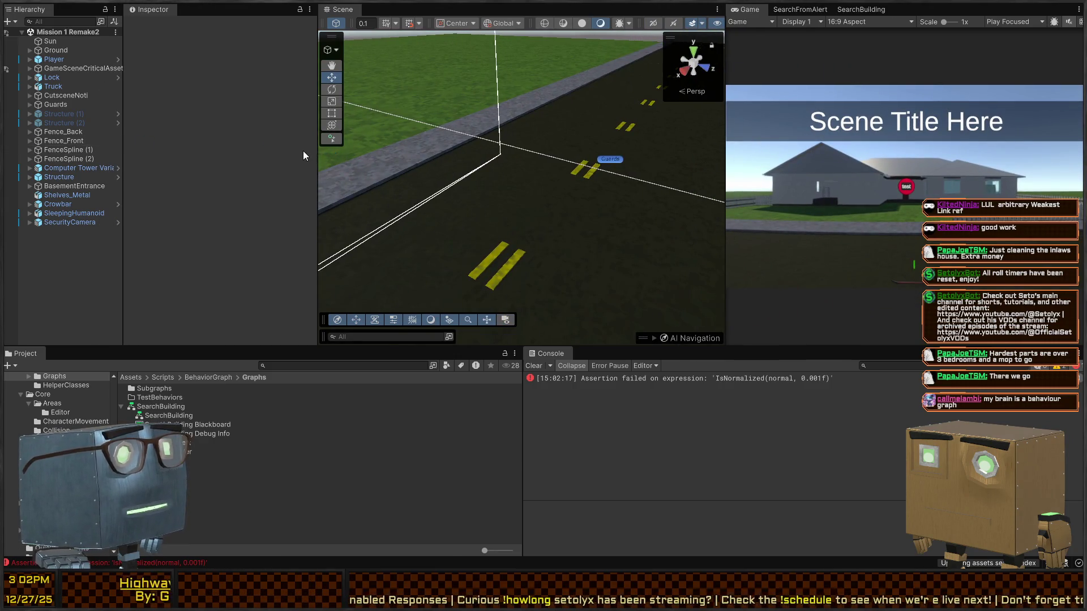
left_click_drag(320, 160, 266, 161)
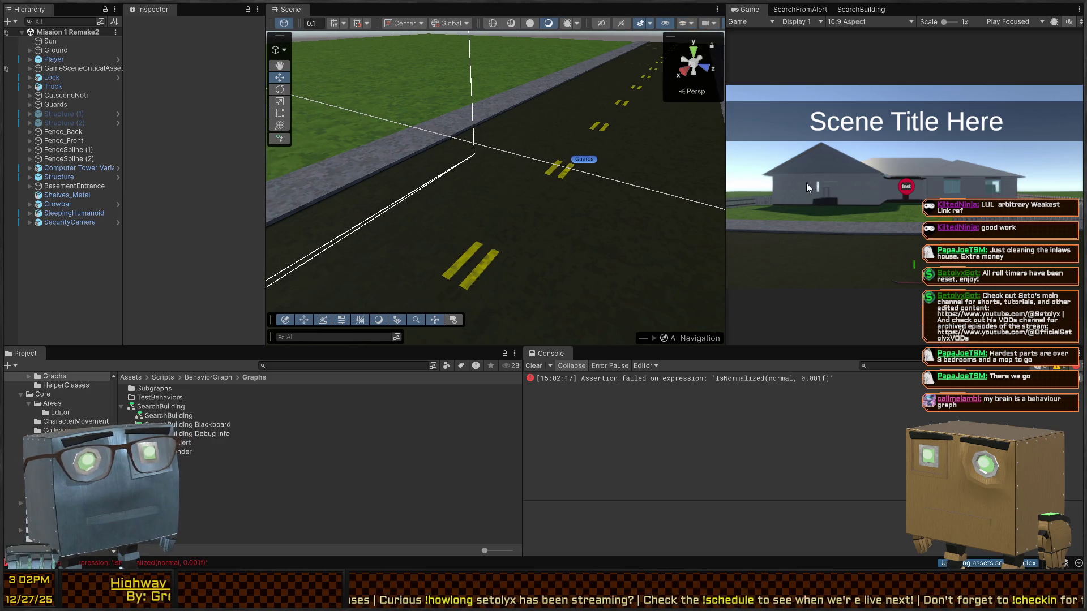
left_click_drag(725, 192, 488, 193)
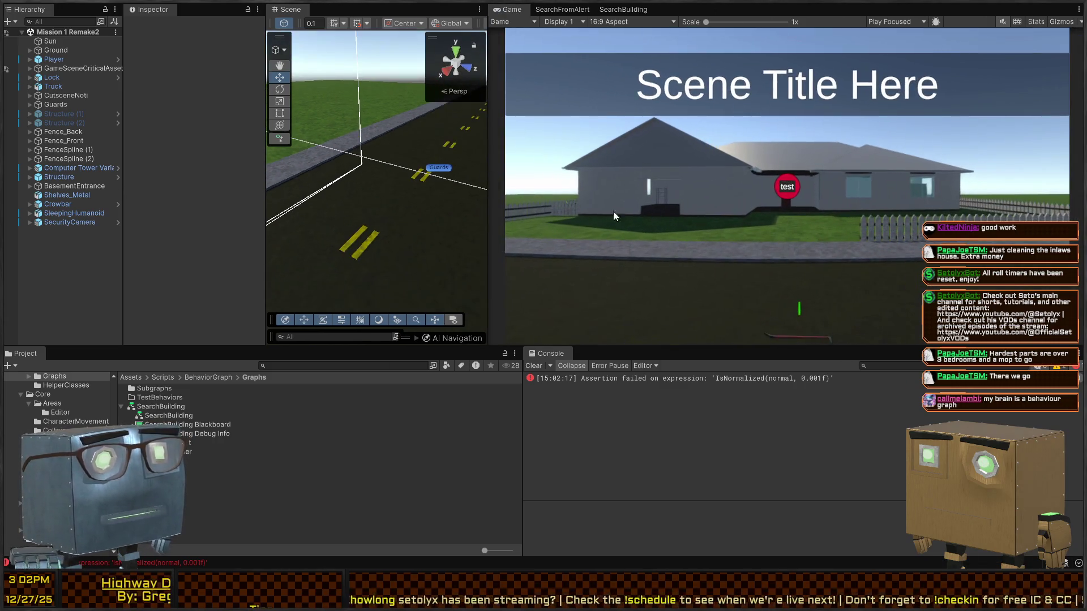
key("ctrl+p")
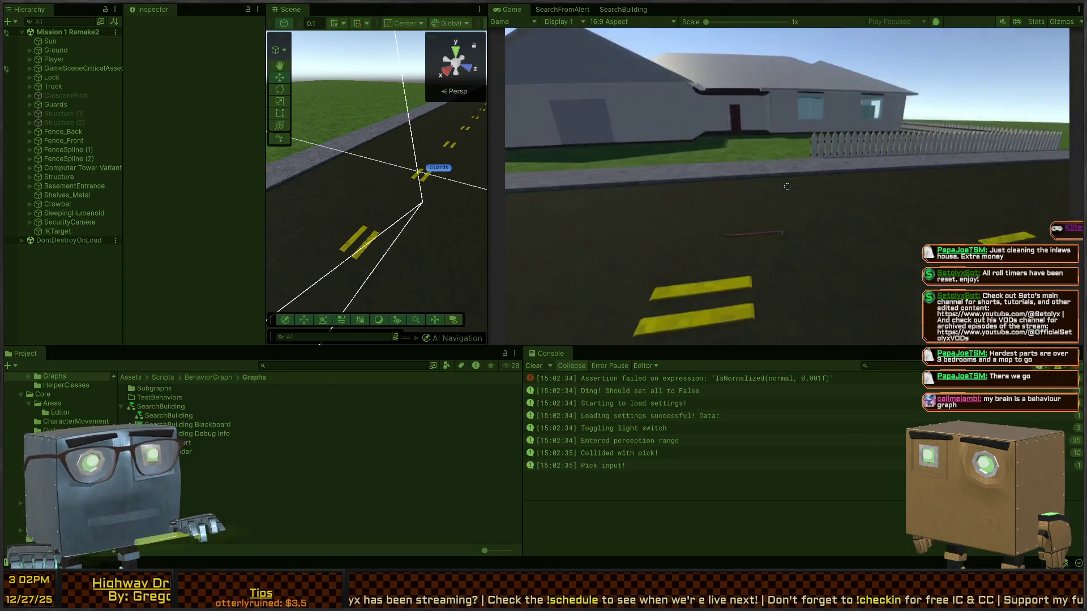
Walk the player past the truck and down the road toward the house.
key("w")
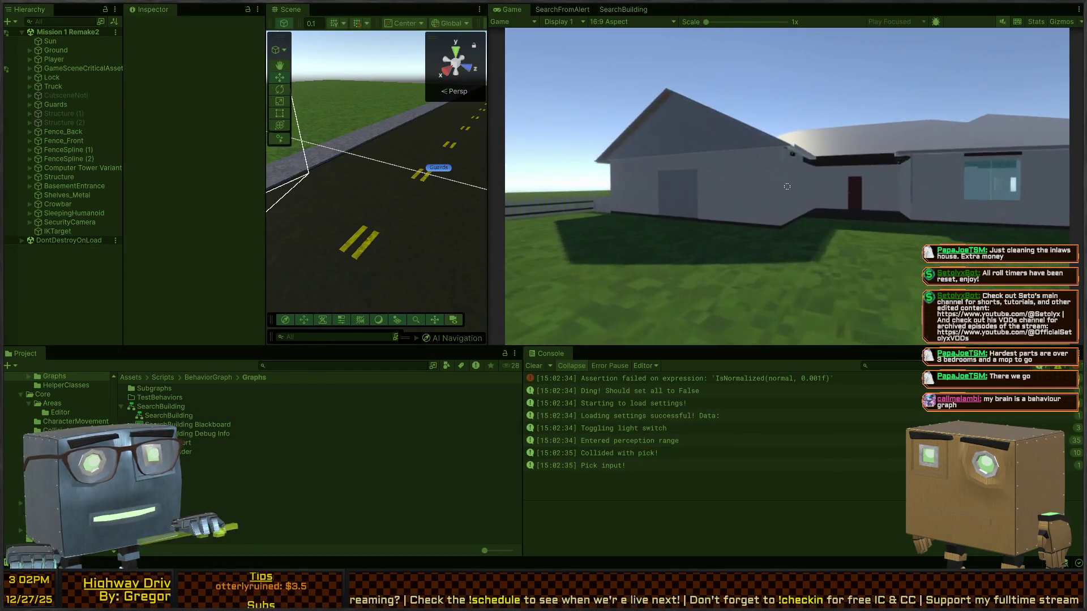
mouse_move(787, 187)
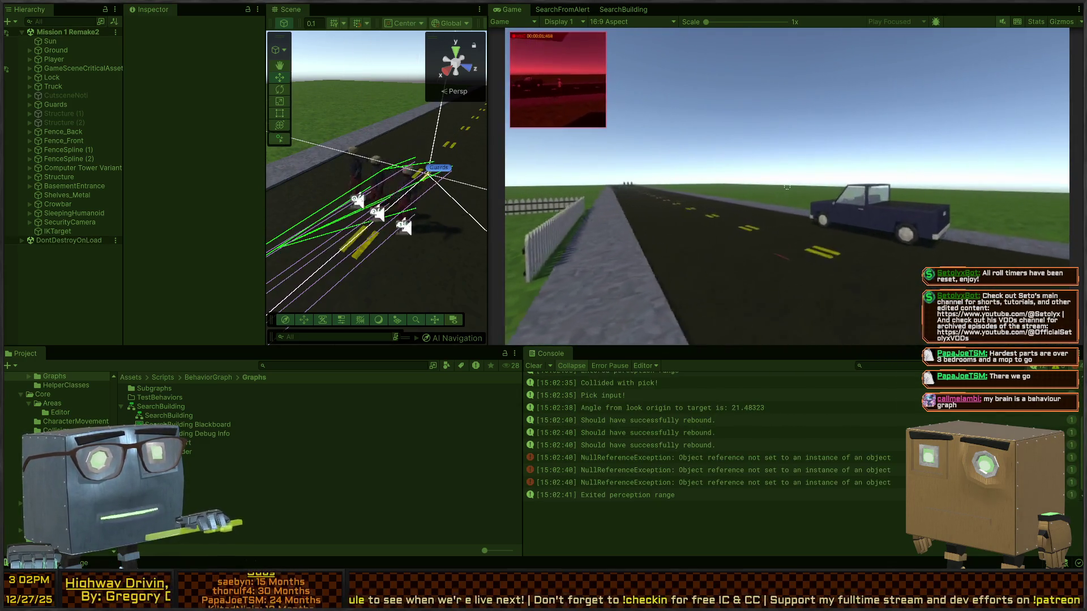
key("w")
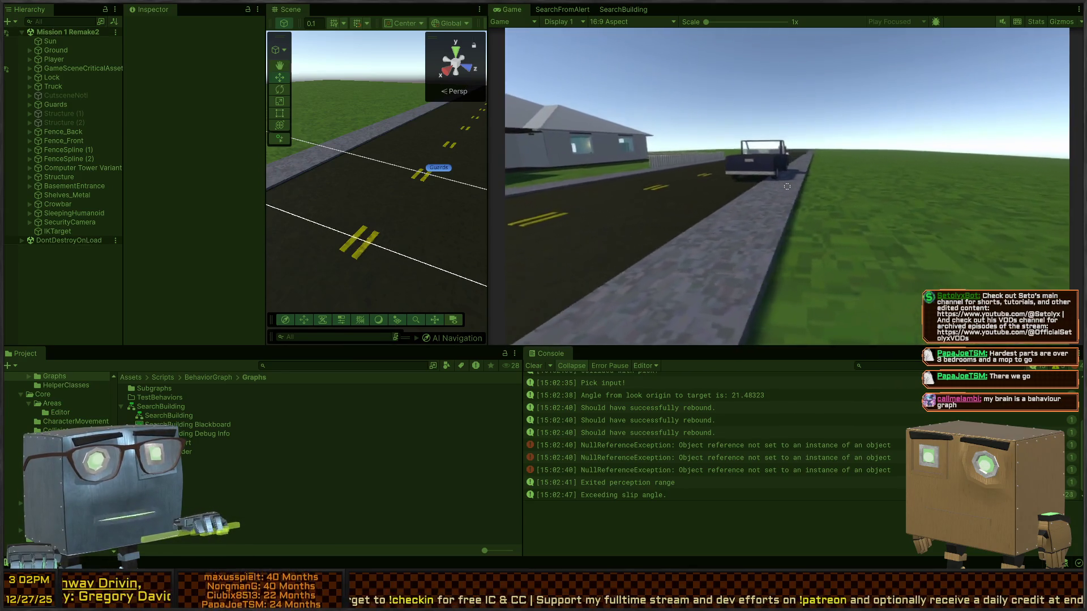
key("w")
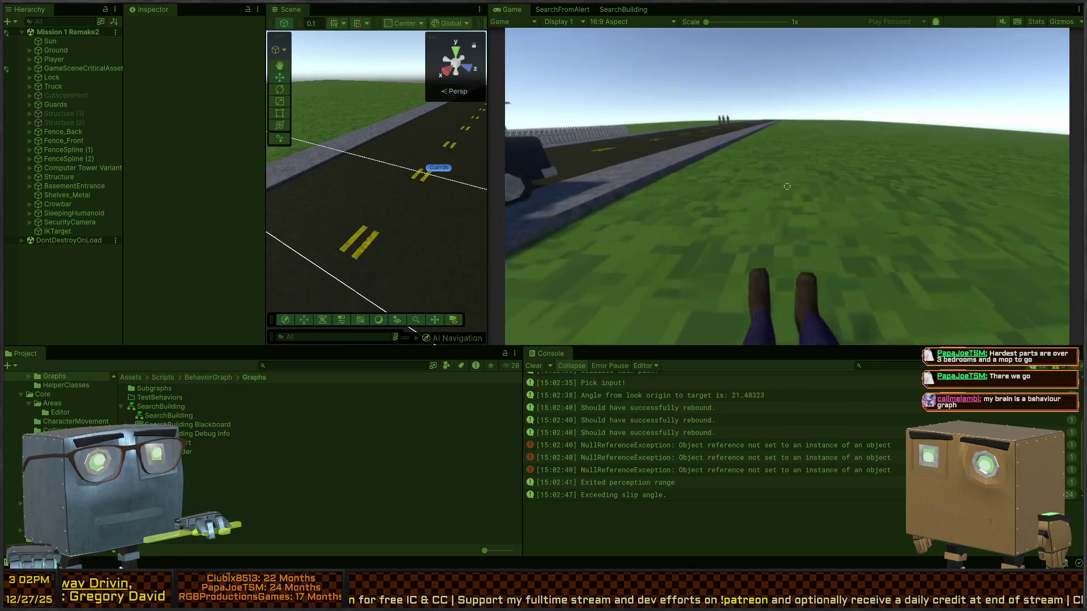
key("w")
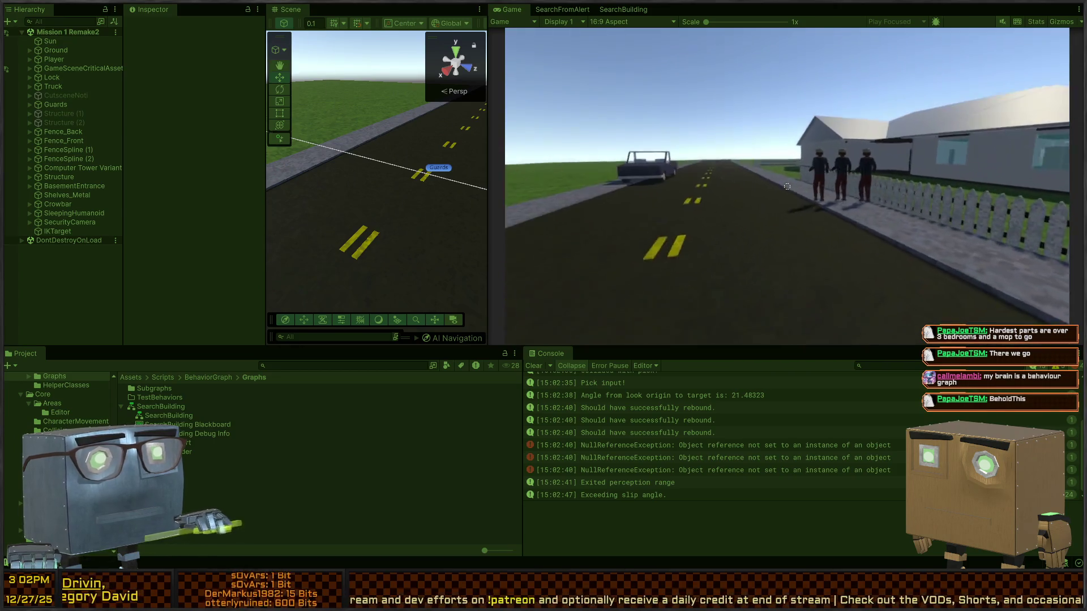
key("w")
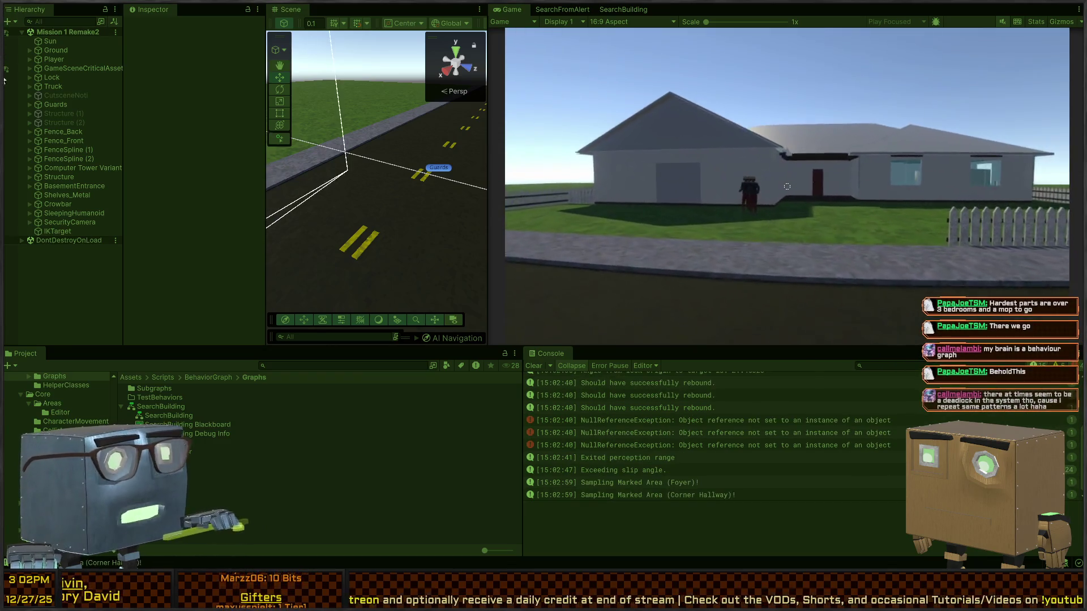
key("w")
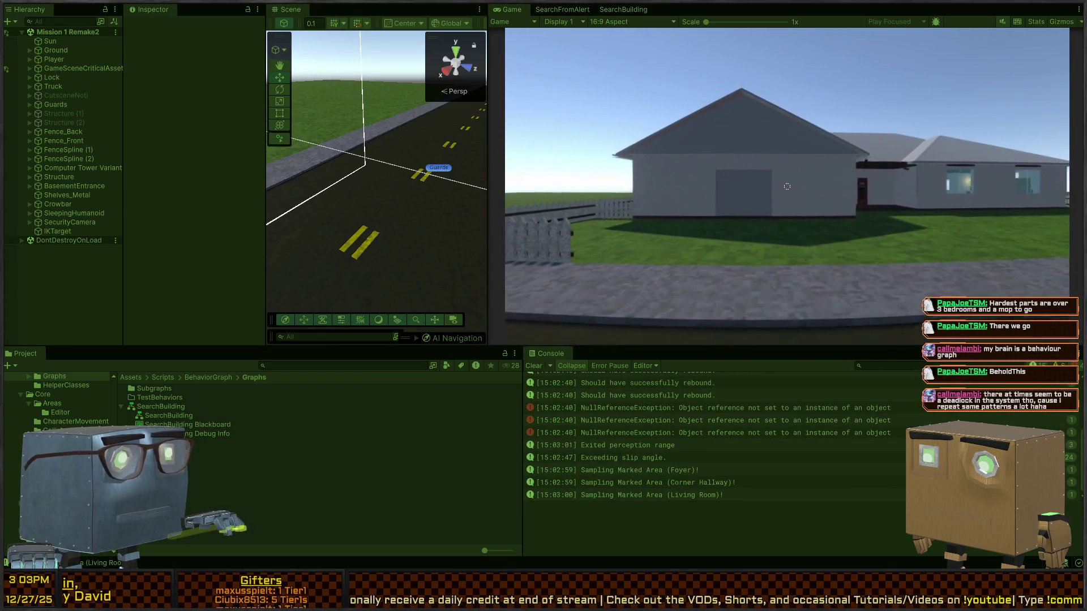
key("w")
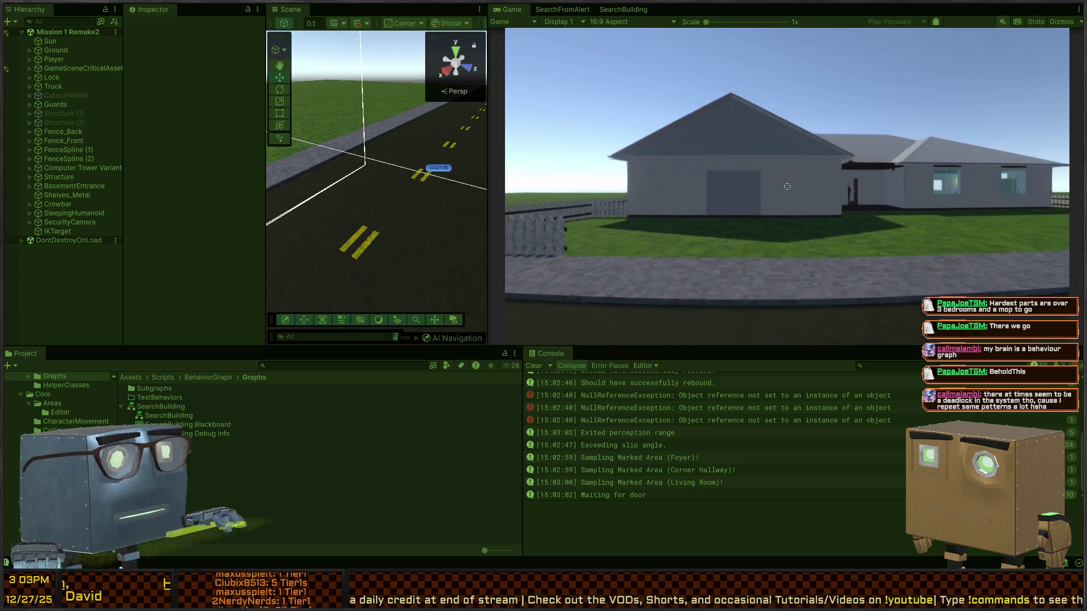
Line up on the lawn, equip the crowbar and throw it through the front window.
key("s")
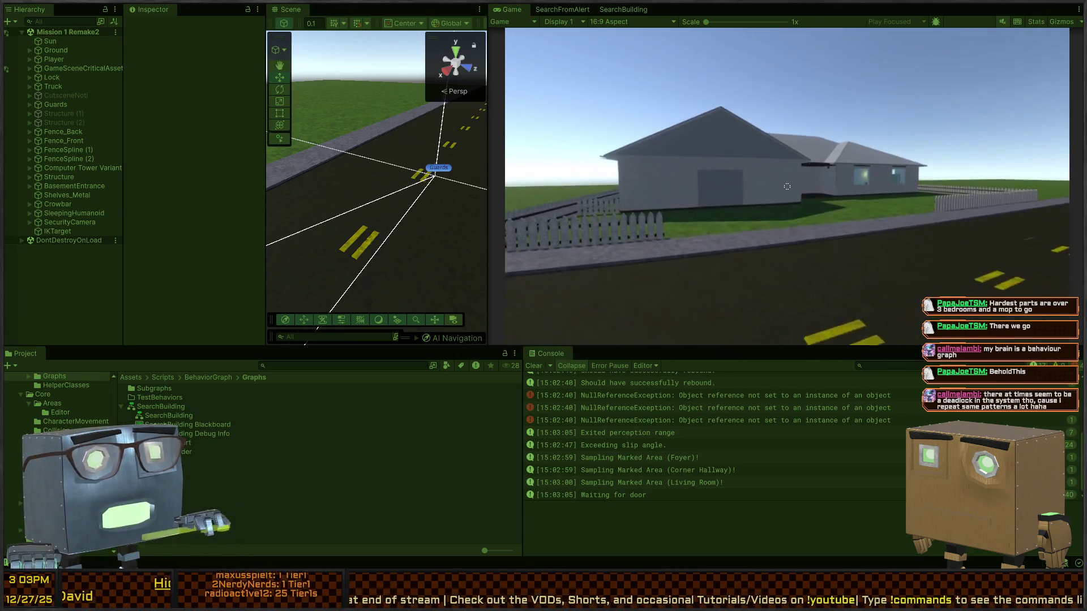
key("d")
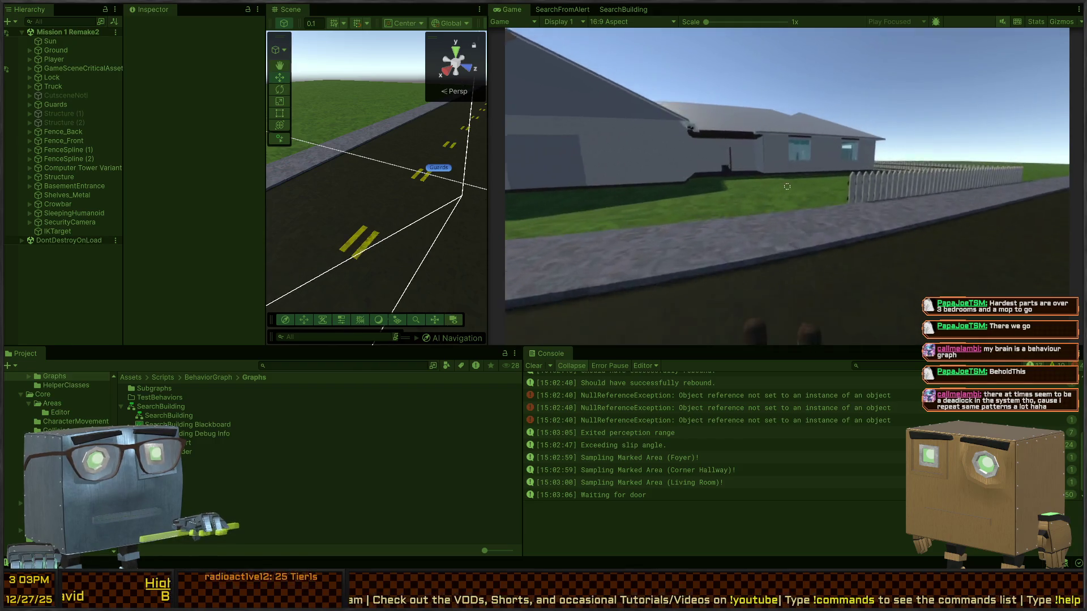
key("w")
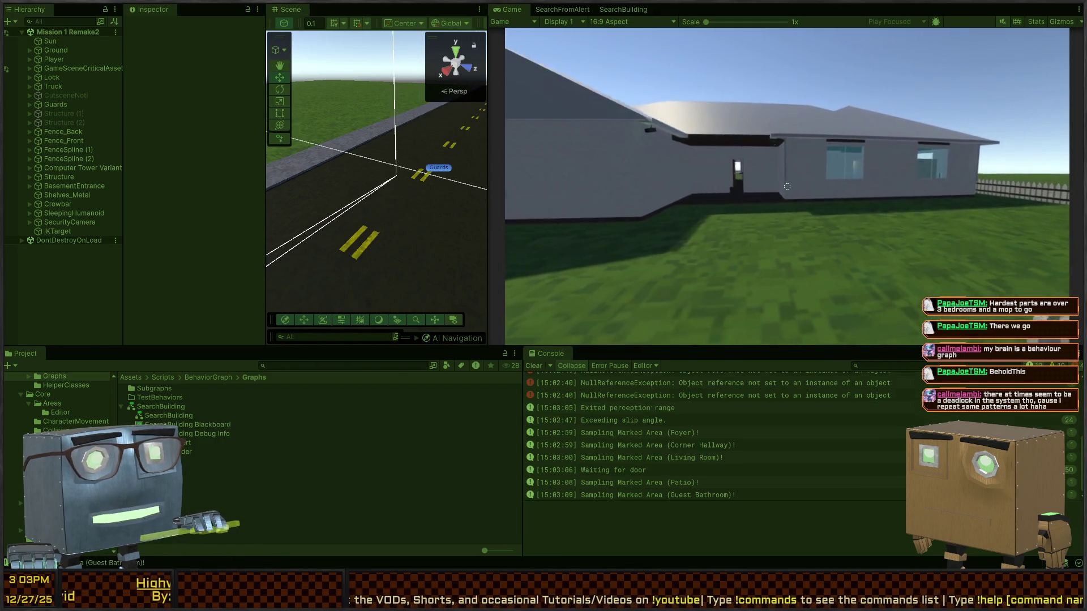
key("s")
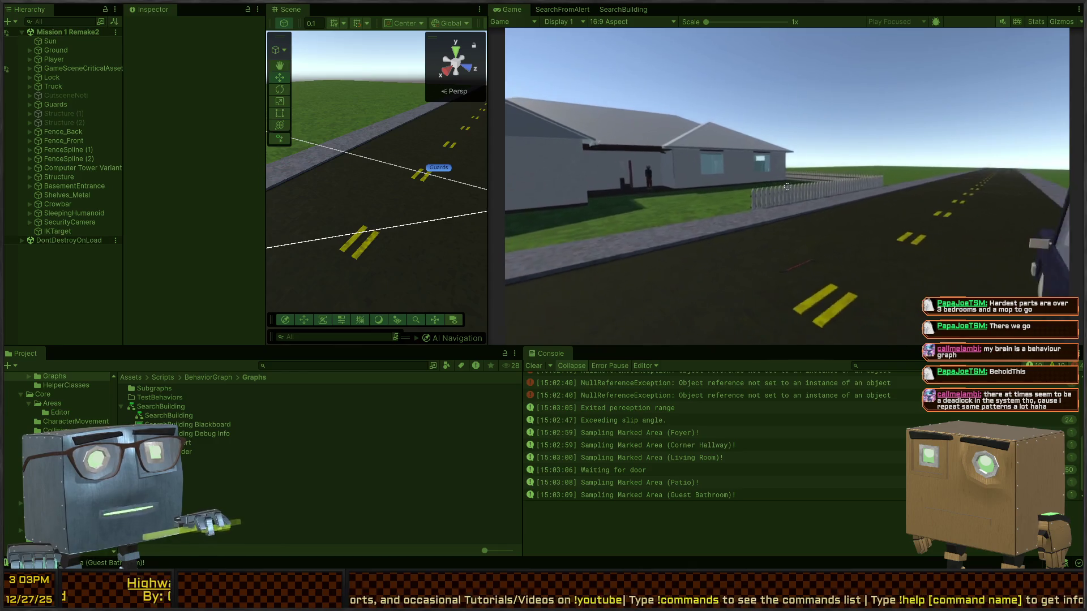
key("d")
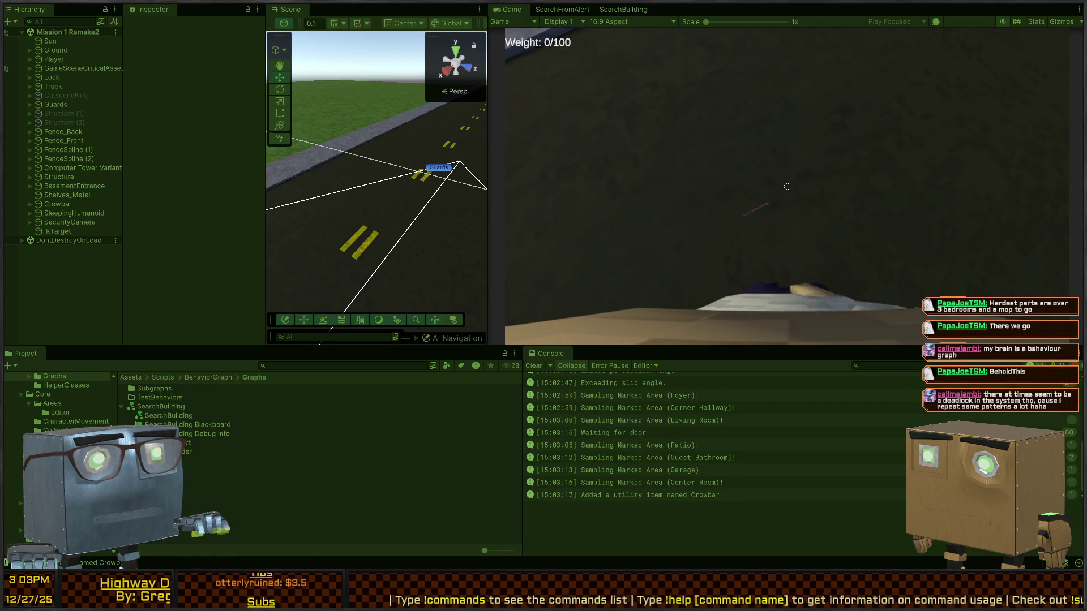
scroll(788, 186, "down", 1)
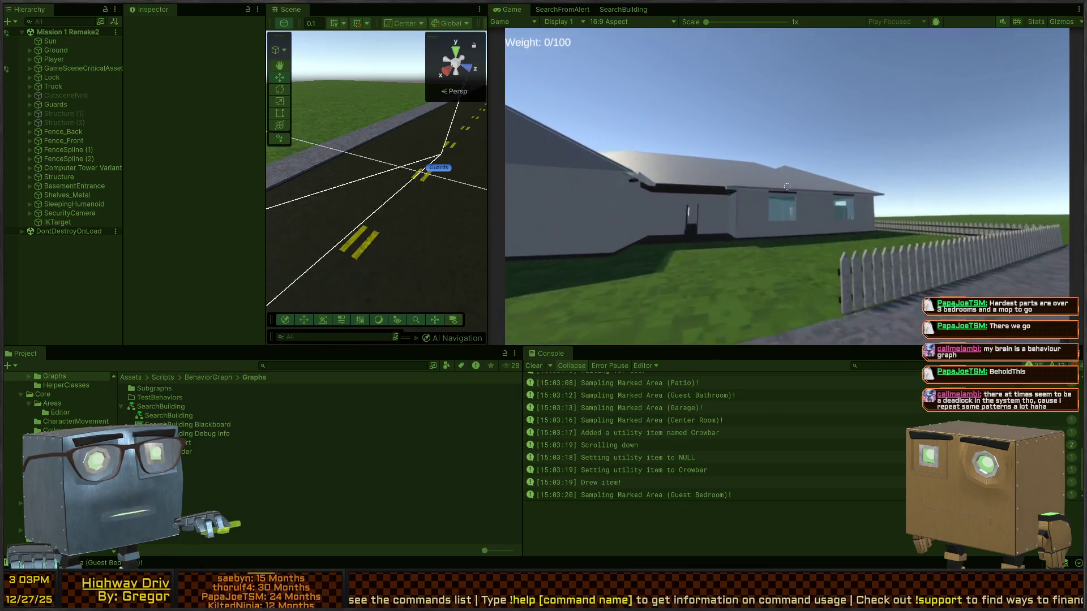
left_click(787, 186)
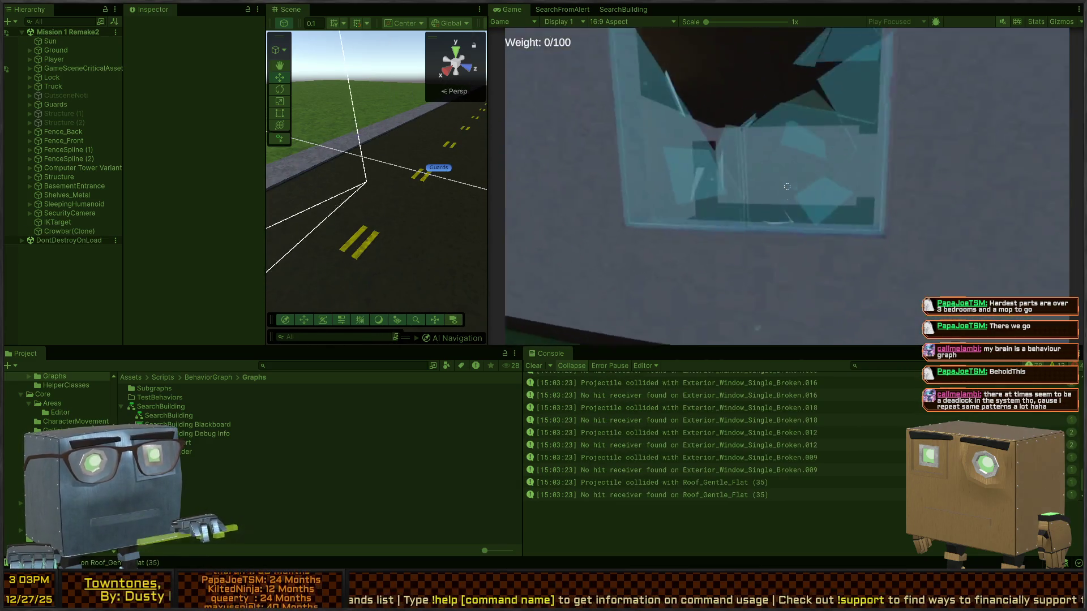
Climb through the broken window, walk to the kitchen and throw a crowbar at the guard.
key("w")
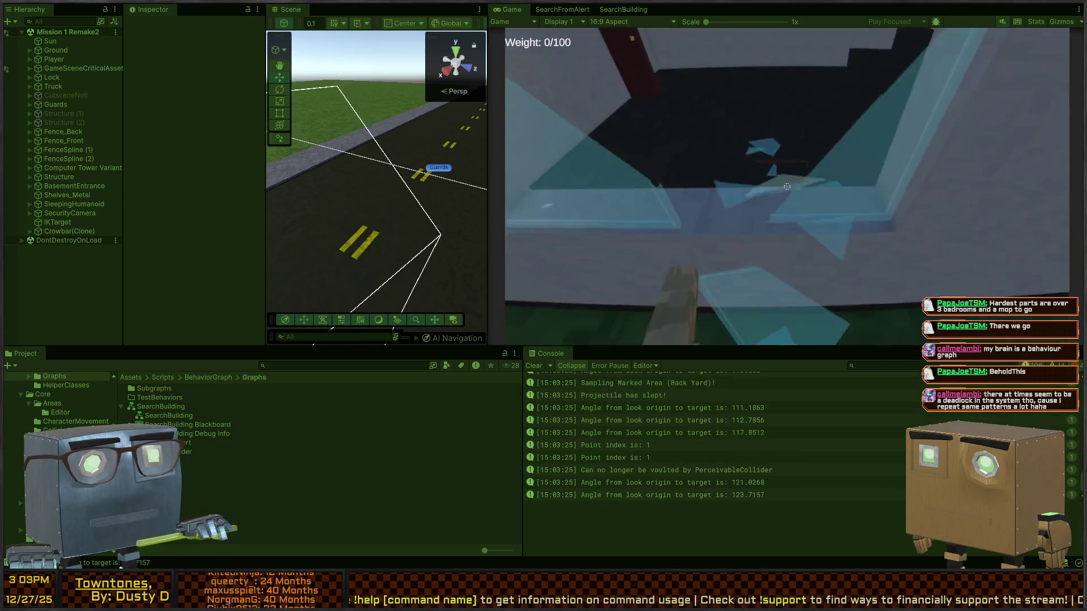
key("w")
key("w")
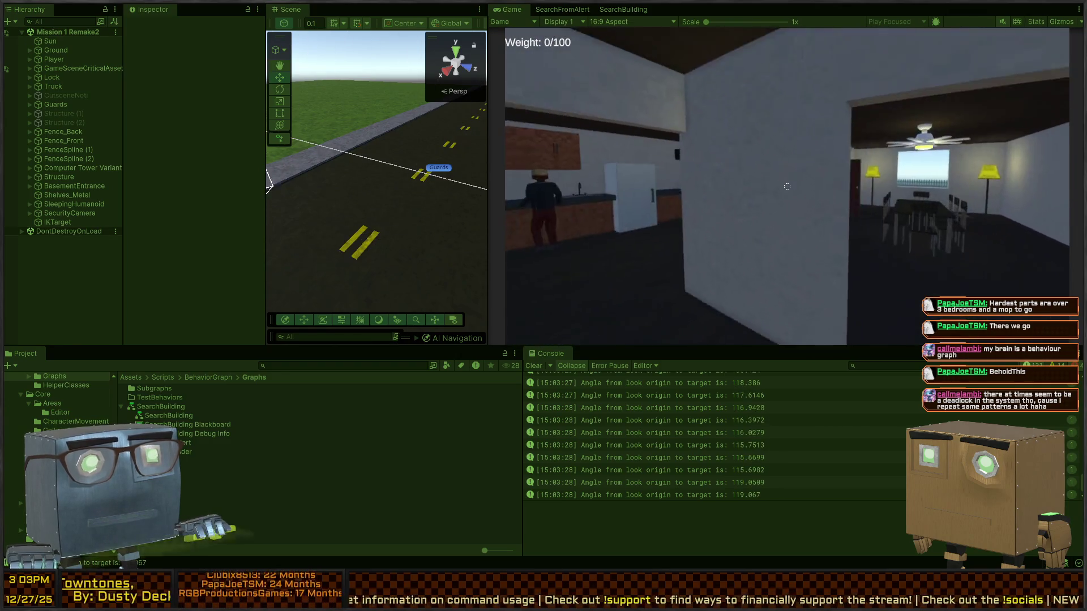
key("w")
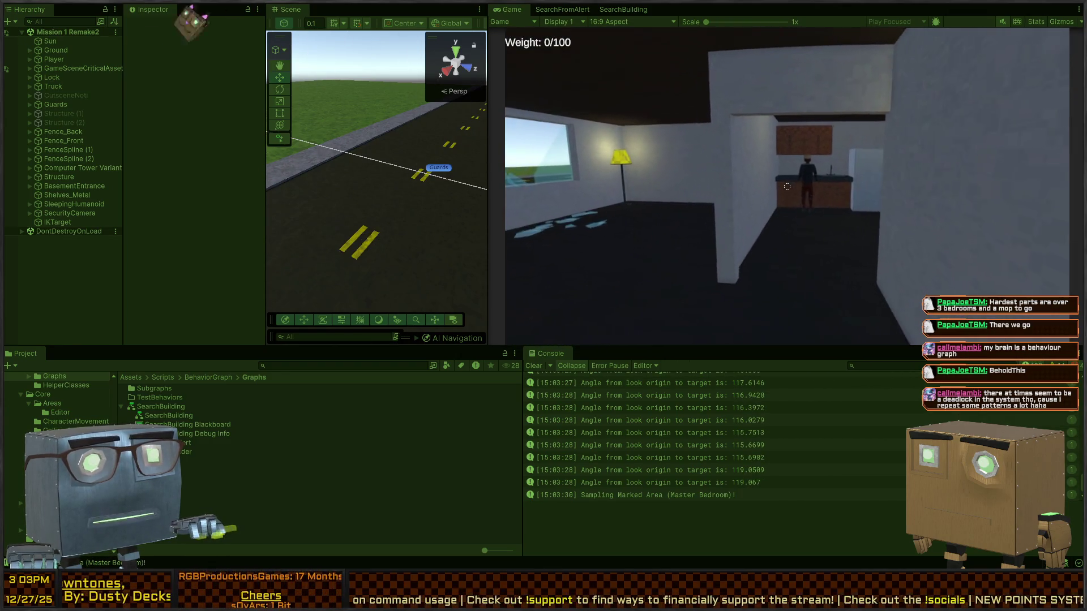
key("w")
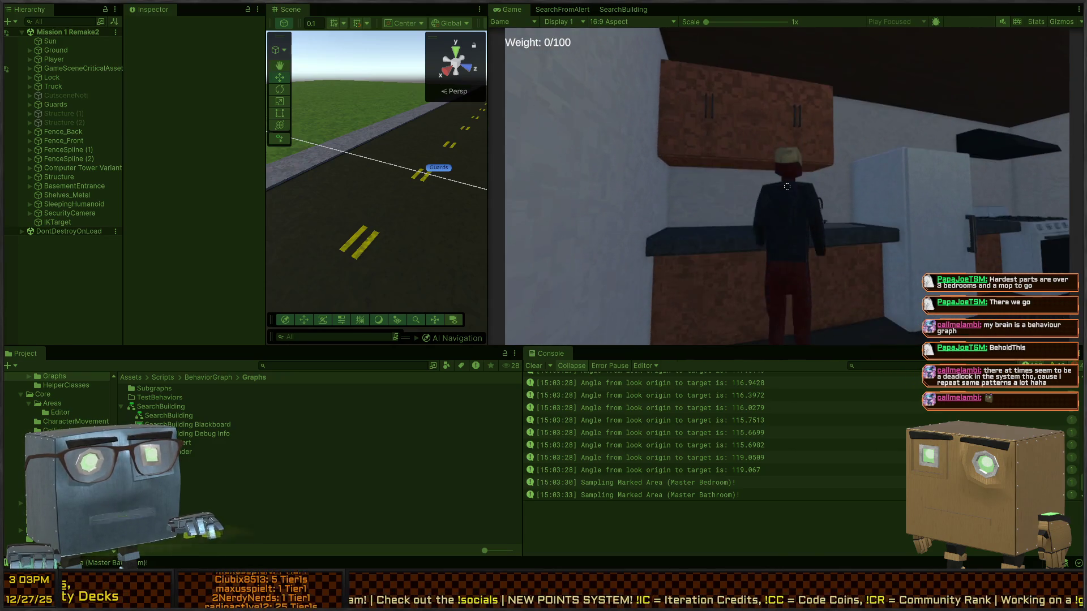
left_click(787, 186)
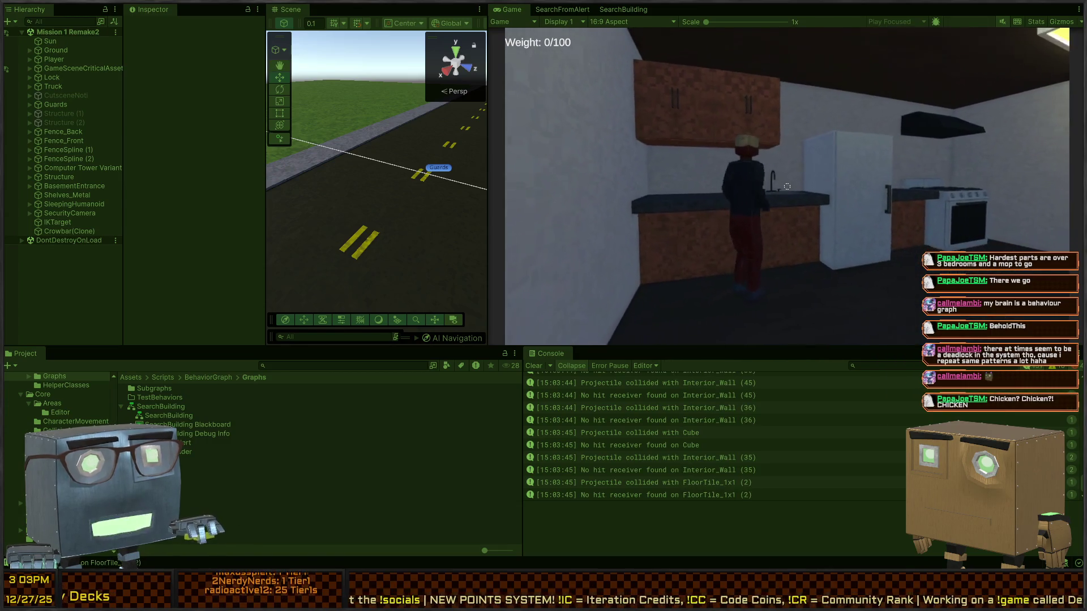
key("s")
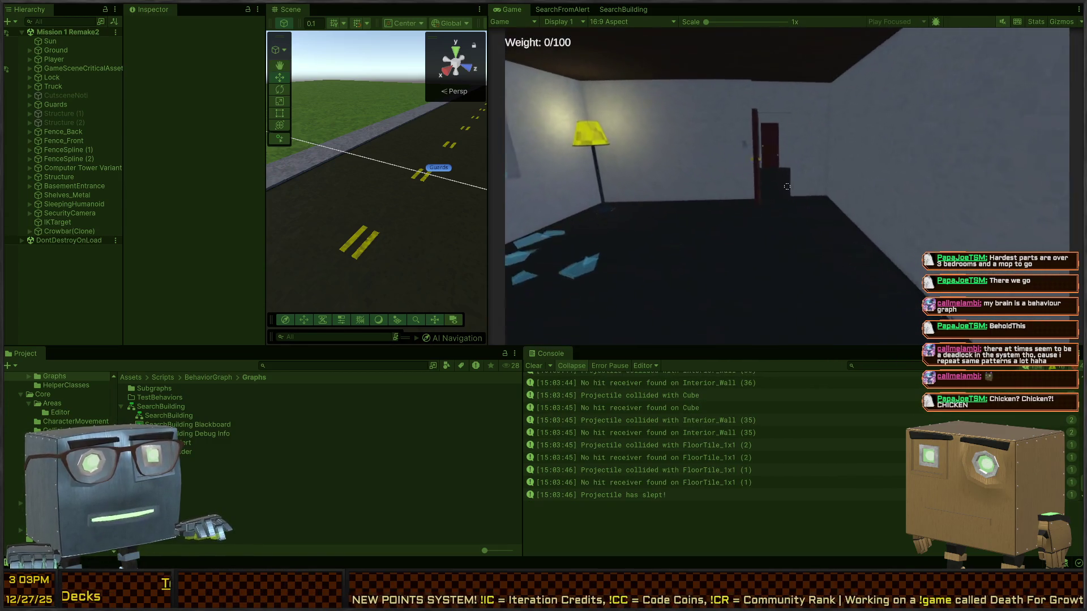
Sneak through the rooms into the hallway facing the open red door and stairs.
key("w")
key("w")
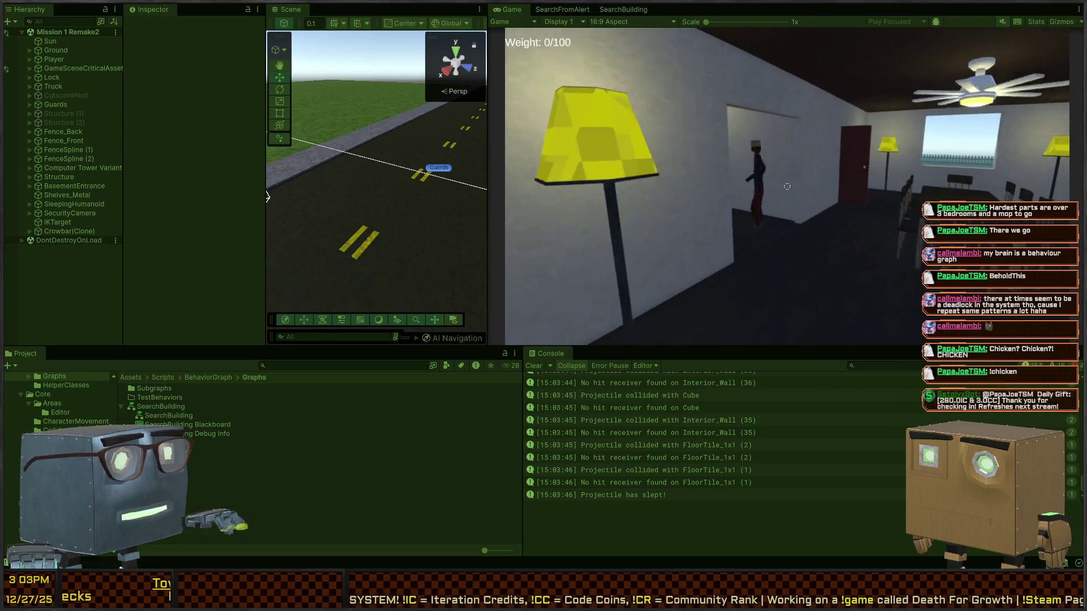
key("w")
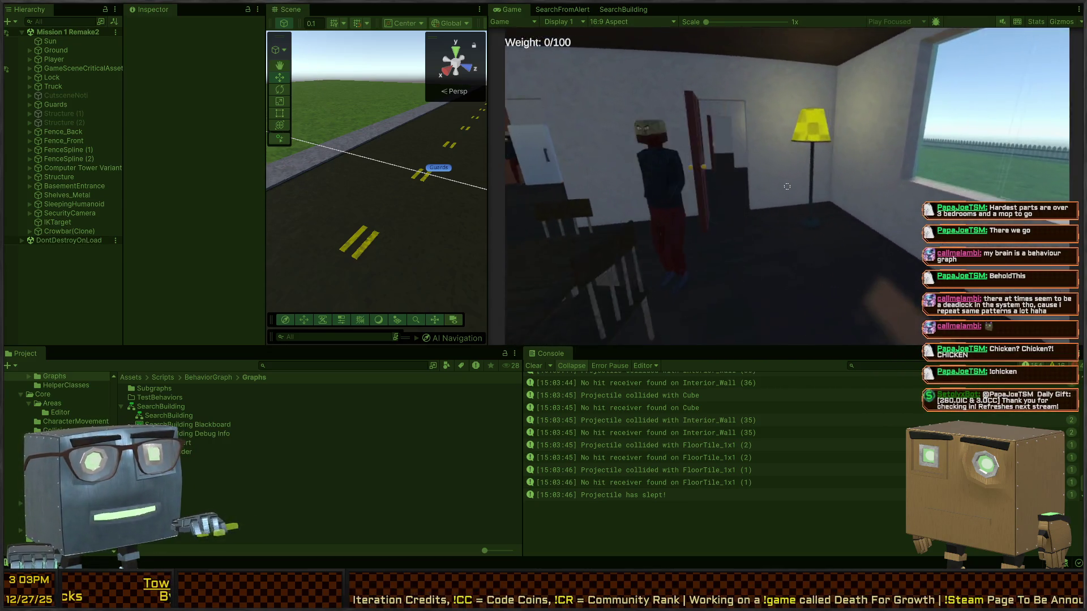
key("w")
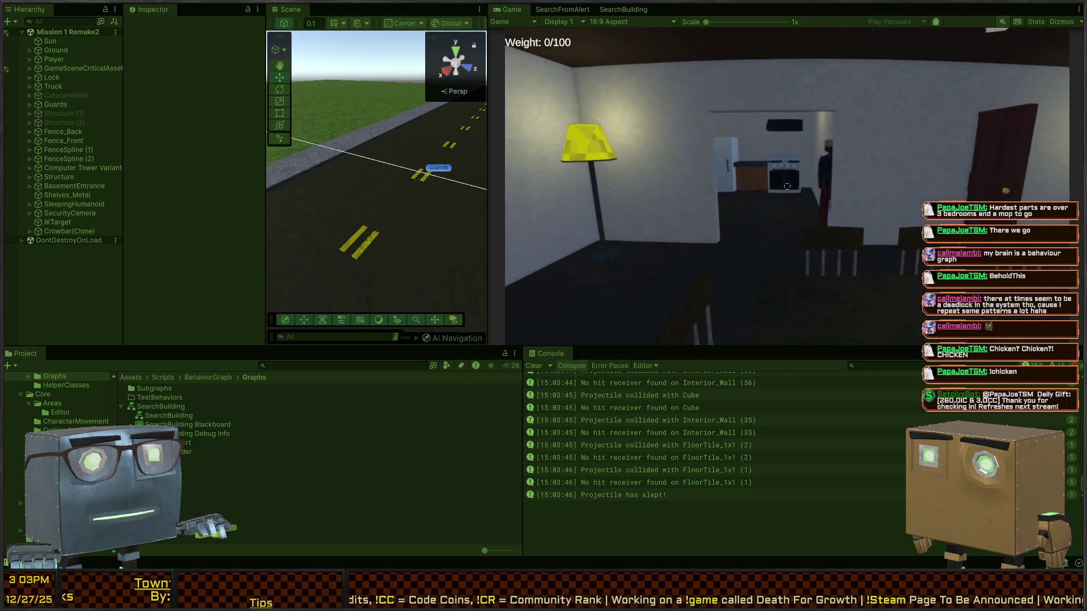
key("w")
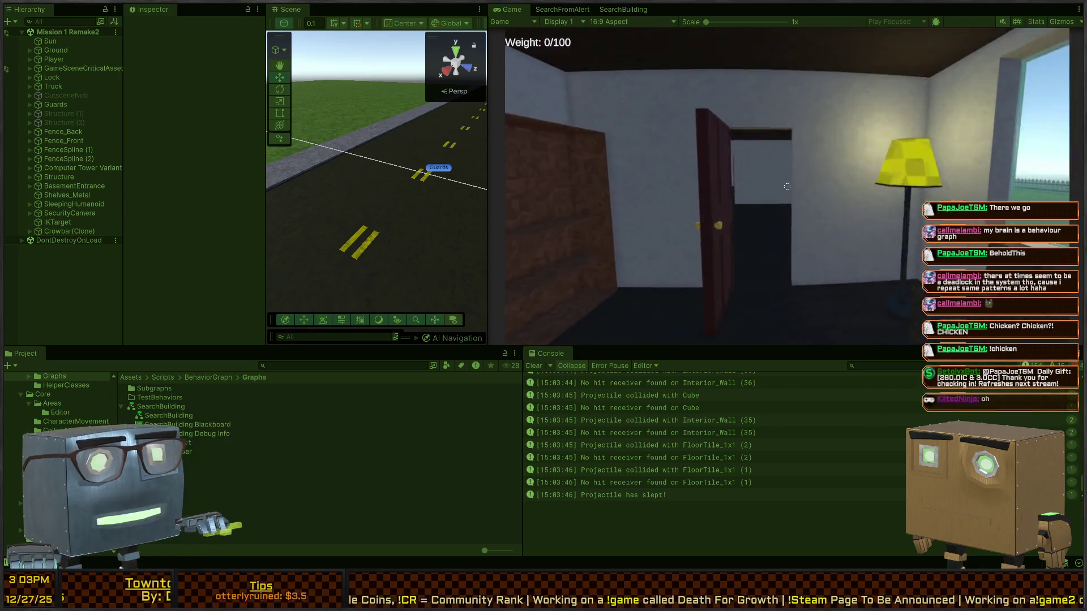
key("w")
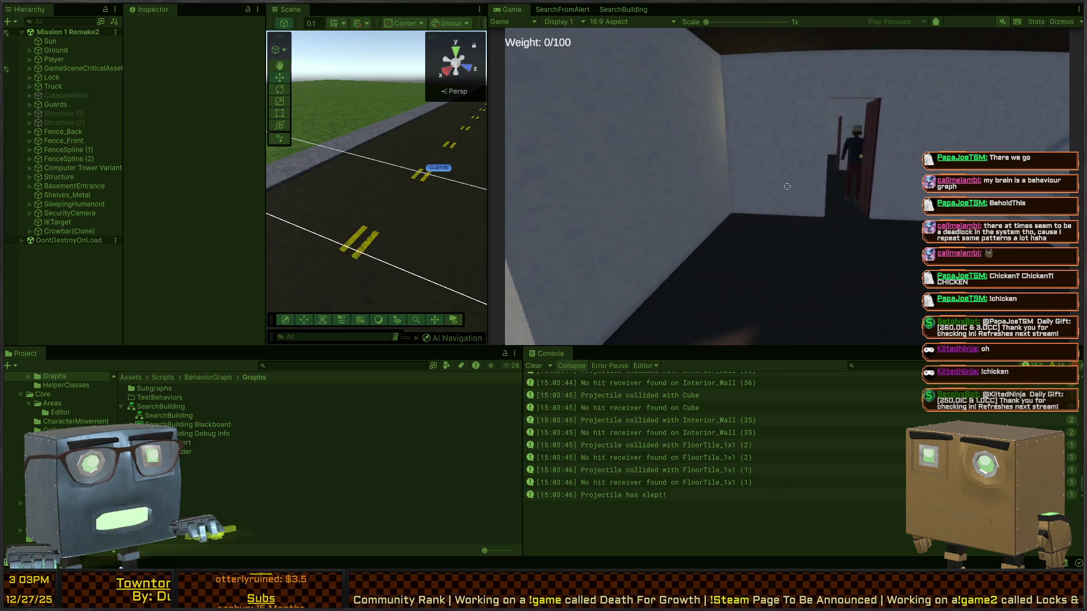
key("w")
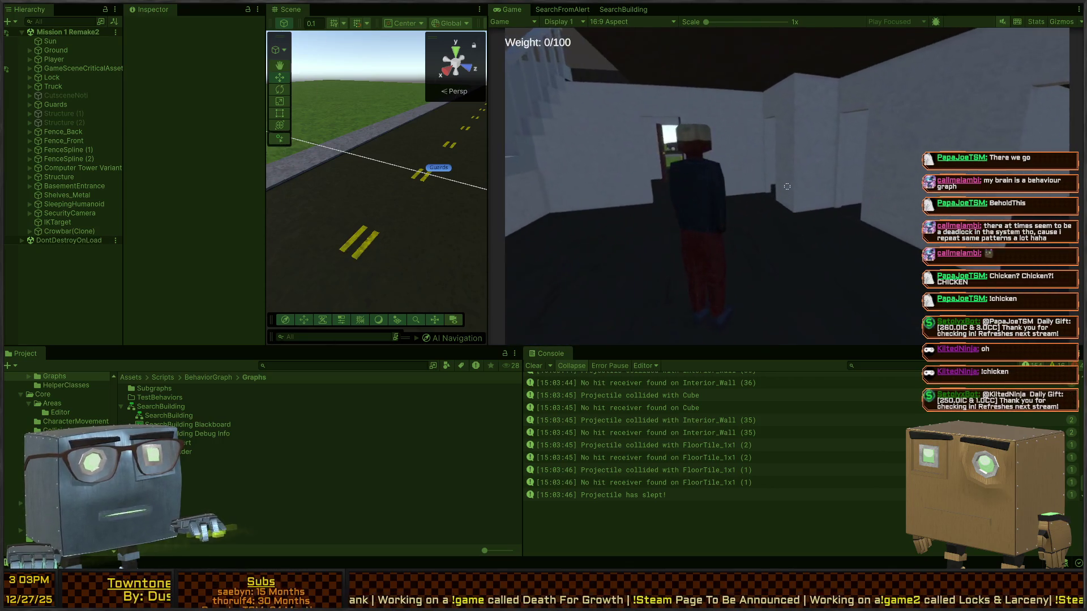
key("w")
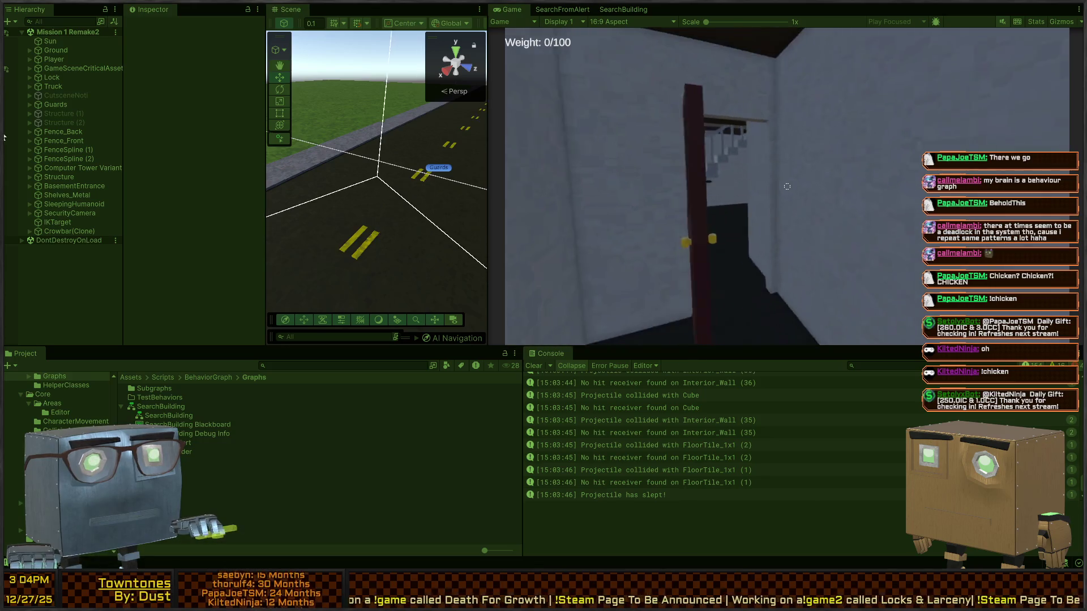
key("w")
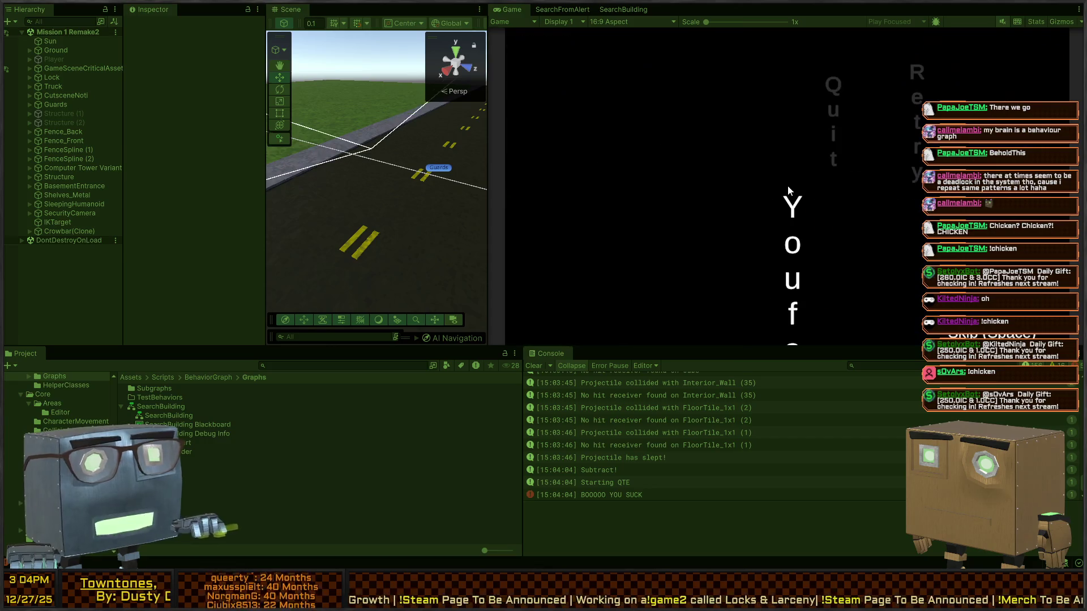
Exit Play mode and widen the Scene view panel.
key("ctrl+p")
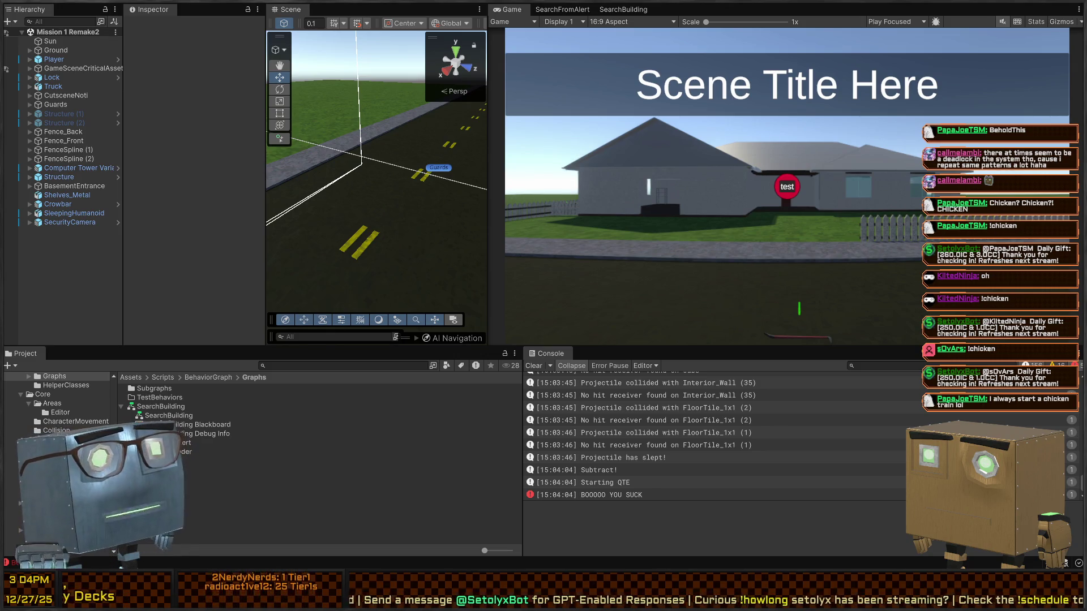
left_click_drag(488, 169, 706, 170)
Fly the Scene camera down the road to the parked truck and forward past it.
key("w")
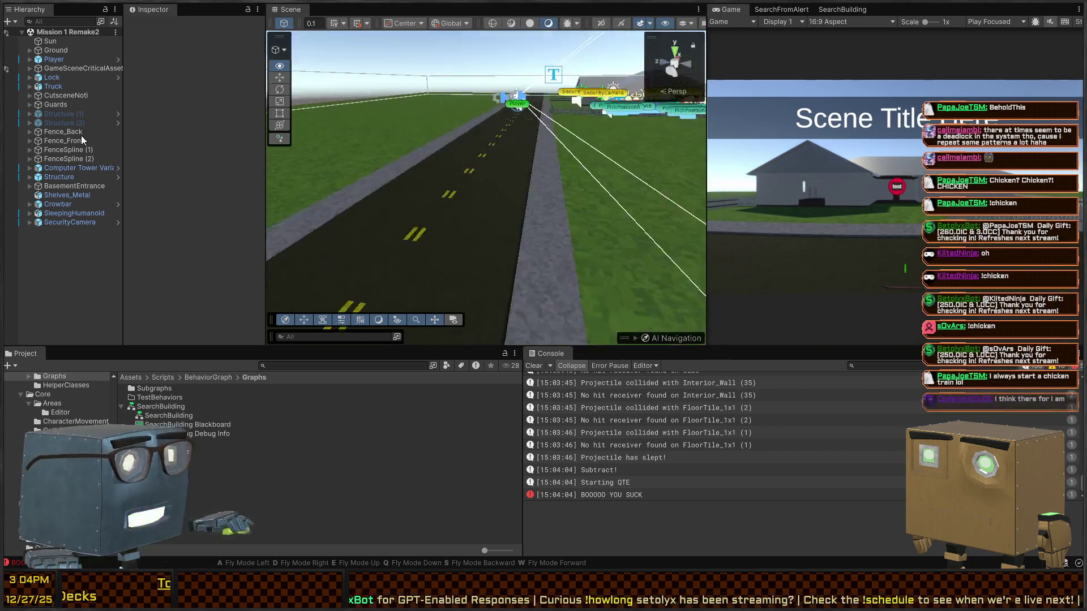
key("s")
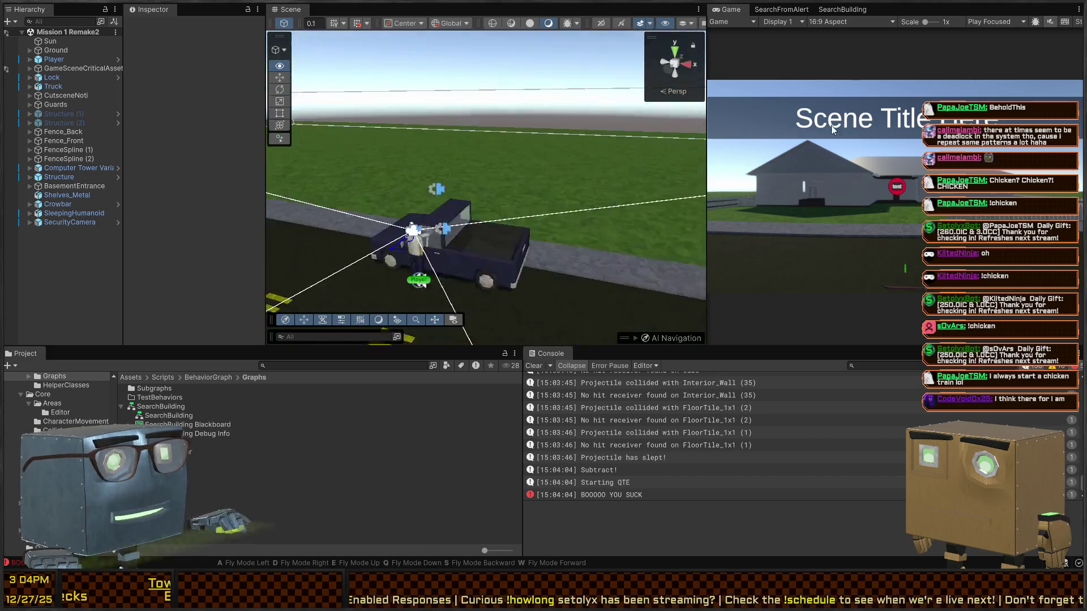
key("s")
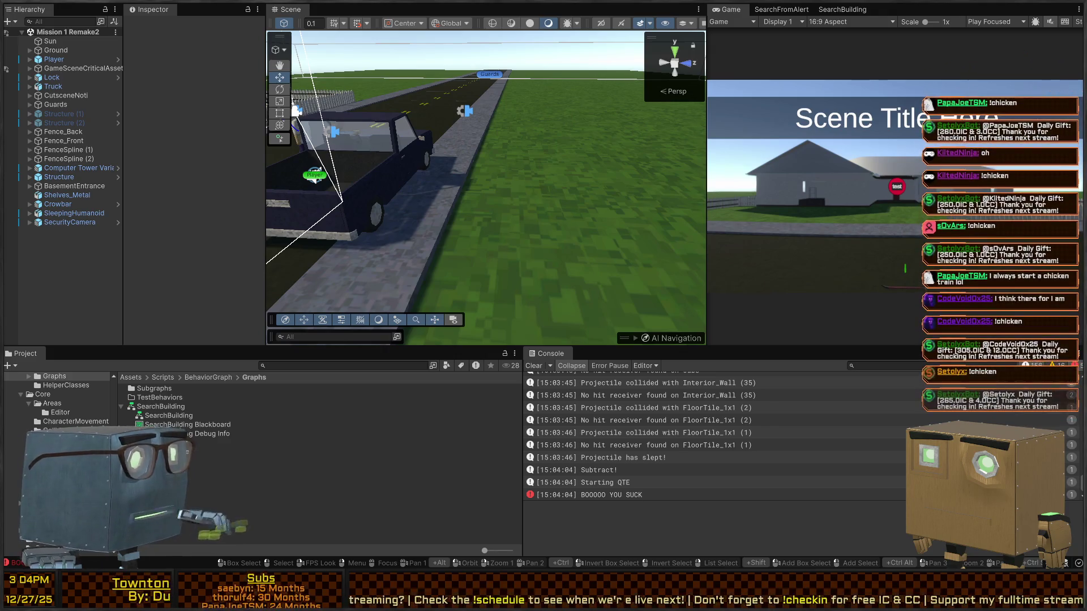
key("a")
key("w")
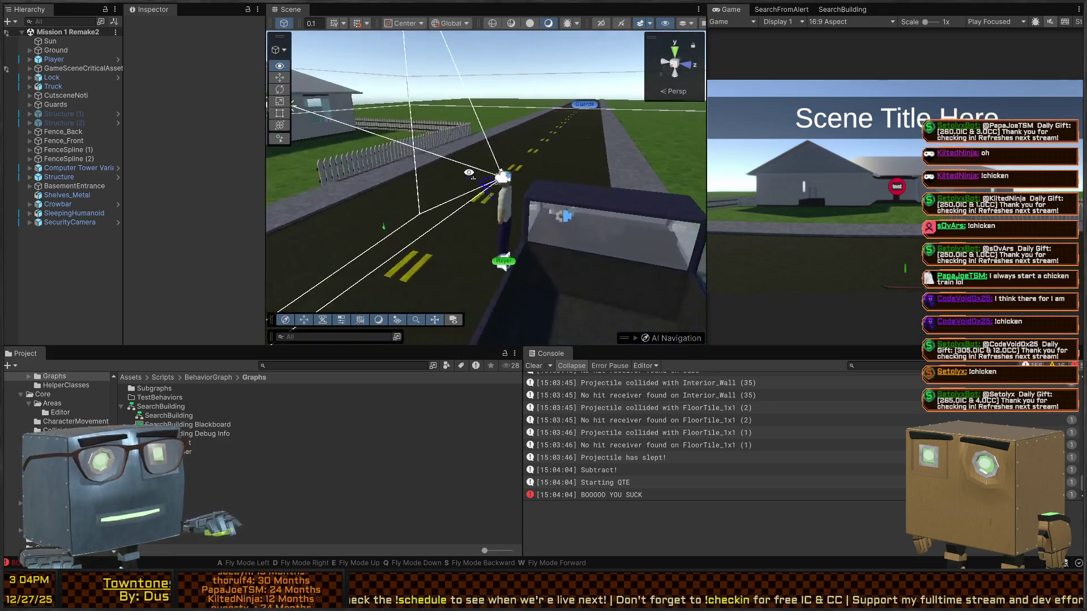
key("s")
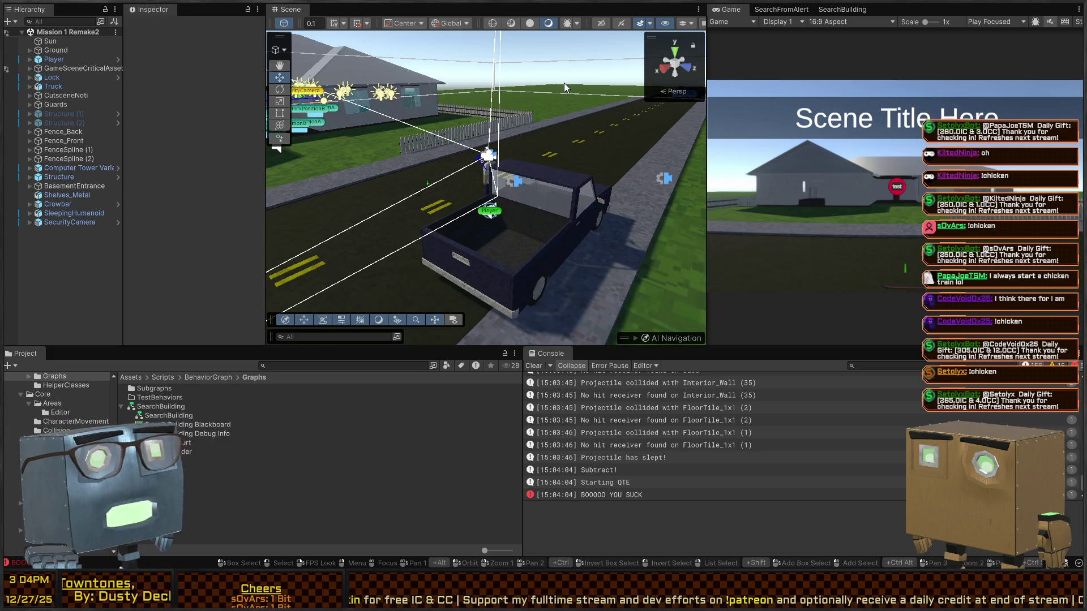
right_click(524, 133)
key("w")
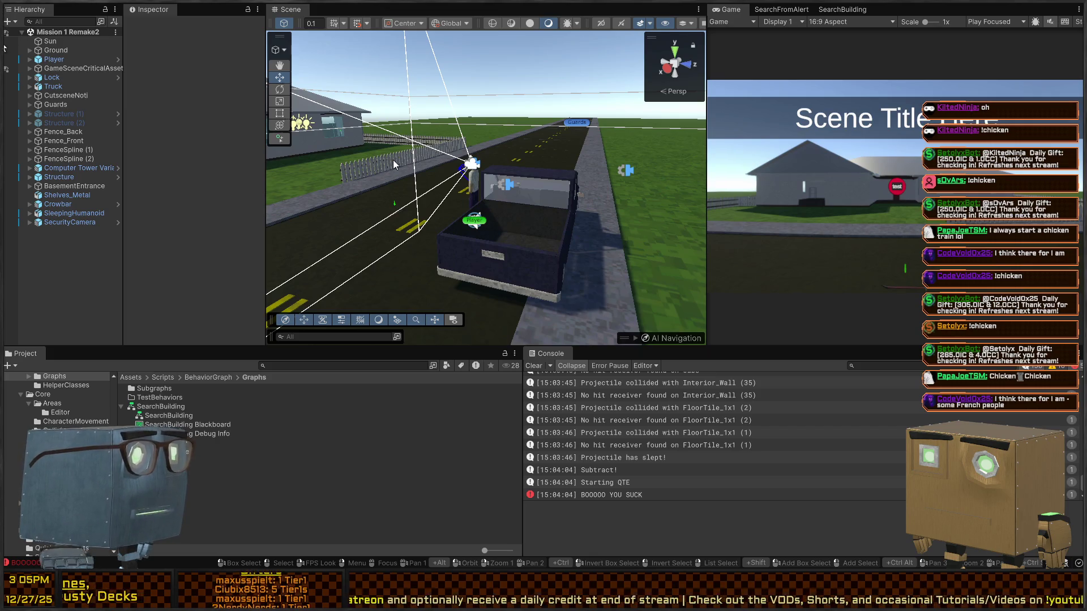
key("w")
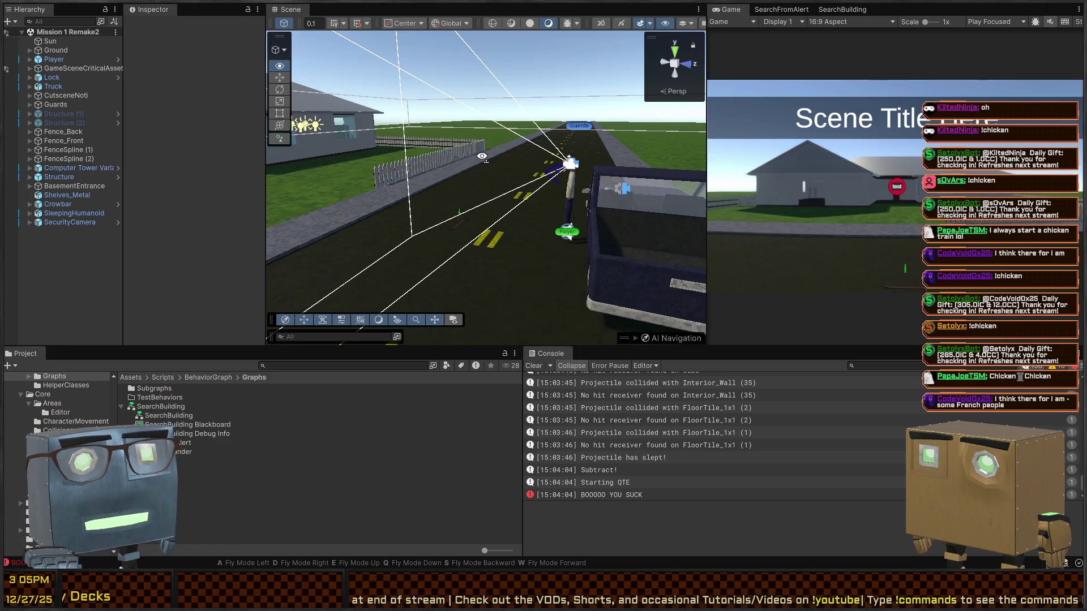
Fly the Scene camera back over the truck and swing it toward the house and fence.
key("s")
mouse_move(521, 124)
left_mouse_down()
mouse_move(316, 179)
mouse_move(514, 209)
mouse_move(518, 167)
left_mouse_up()
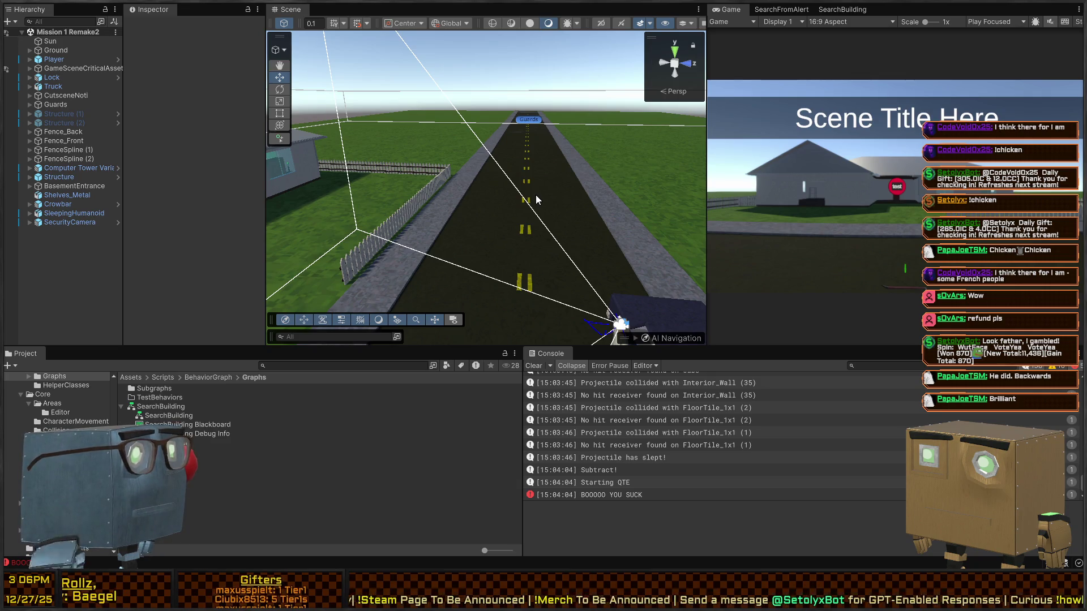
mouse_move(579, 185)
left_mouse_down()
mouse_move(392, 192)
mouse_move(466, 174)
mouse_move(535, 175)
mouse_move(538, 187)
mouse_move(499, 190)
left_mouse_up()
key("w")
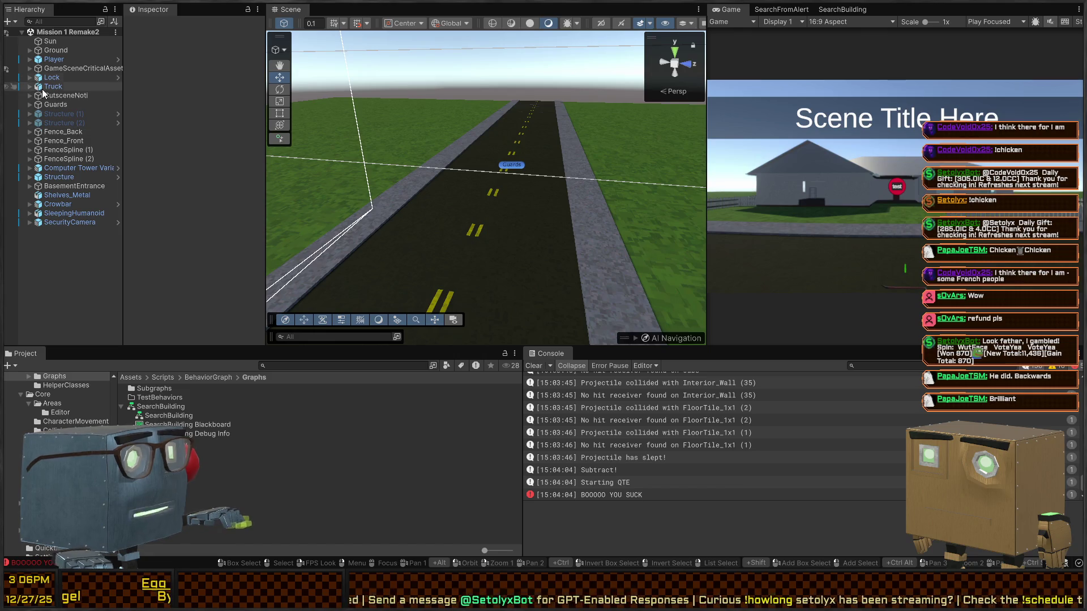
Expand and collapse Player, inspect CutsceneNoti, then select the Guards group.
left_click(31, 59)
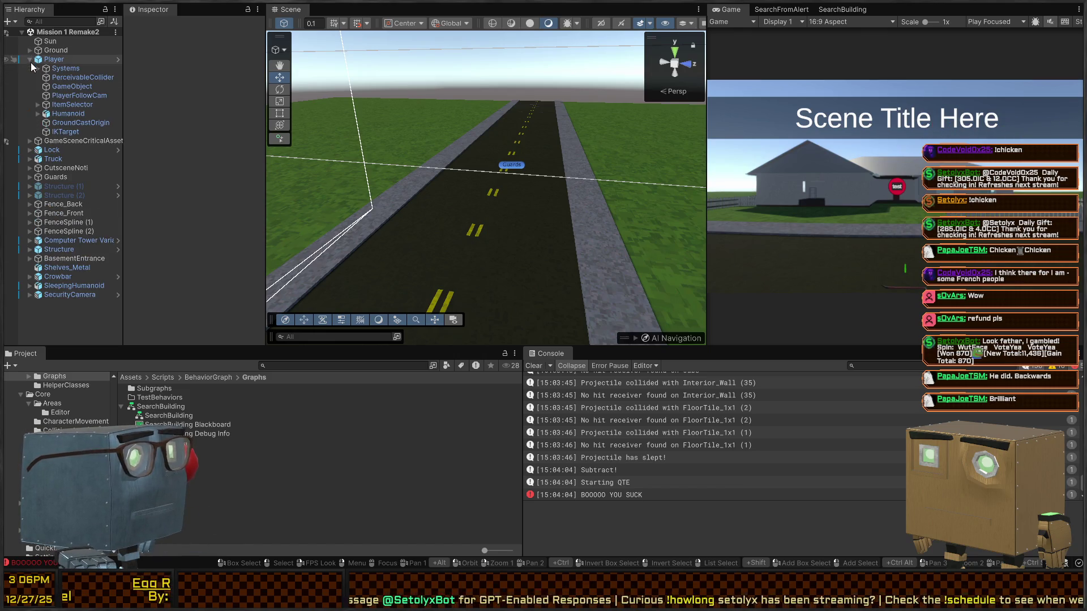
left_click(30, 59)
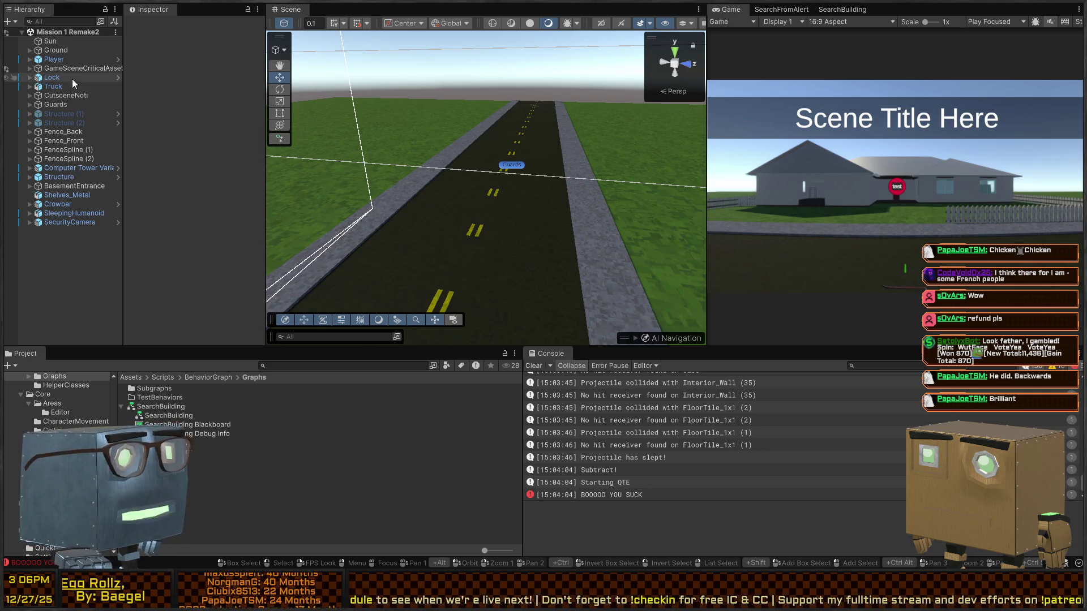
left_click(63, 96)
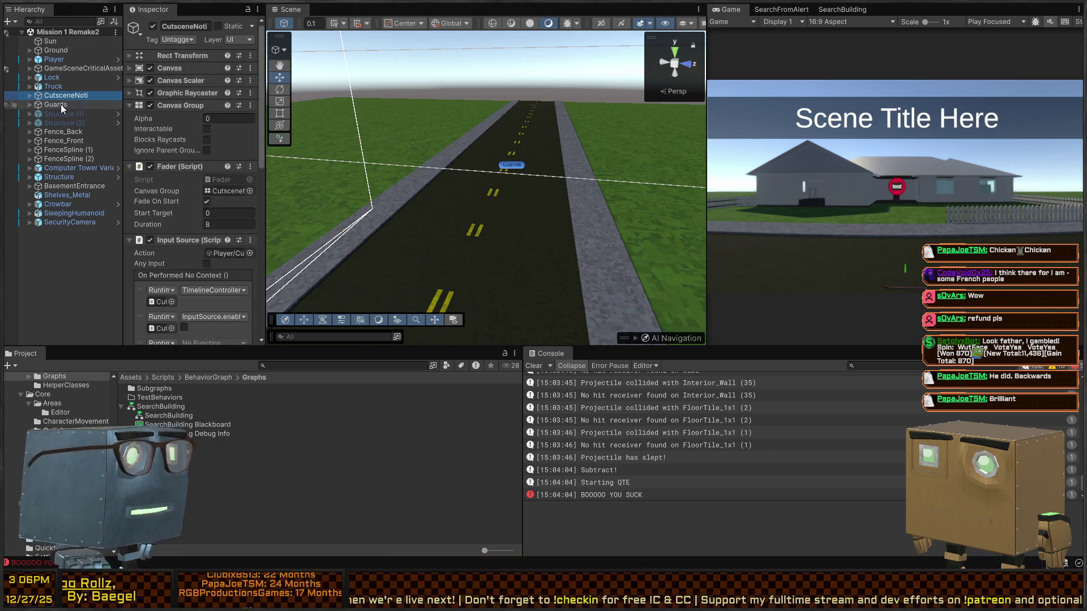
left_click(60, 104)
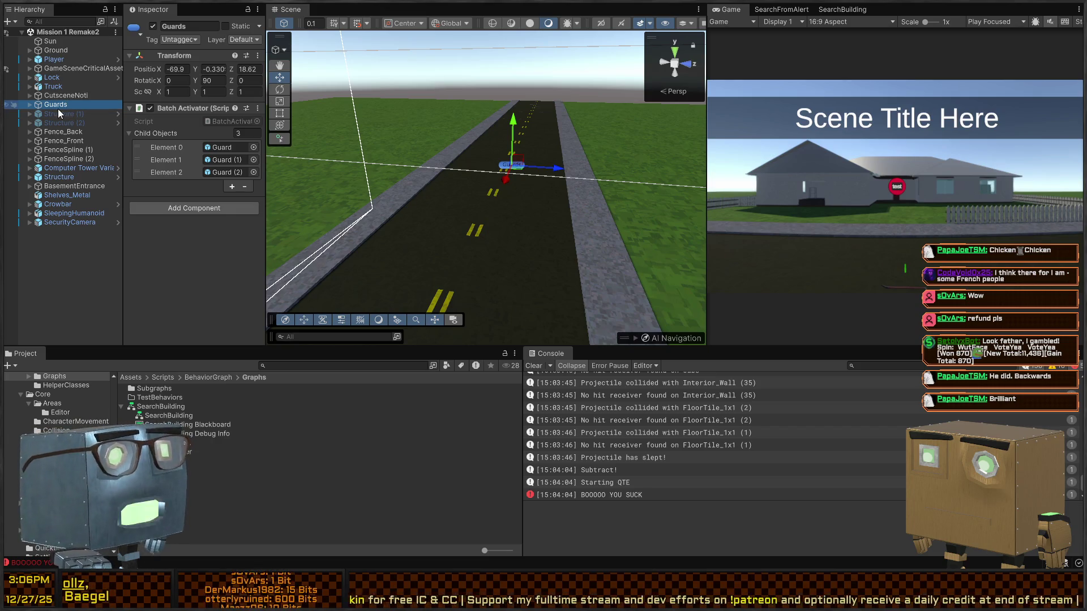
Expand Guards and select the first Guard to view its components.
left_click(29, 105)
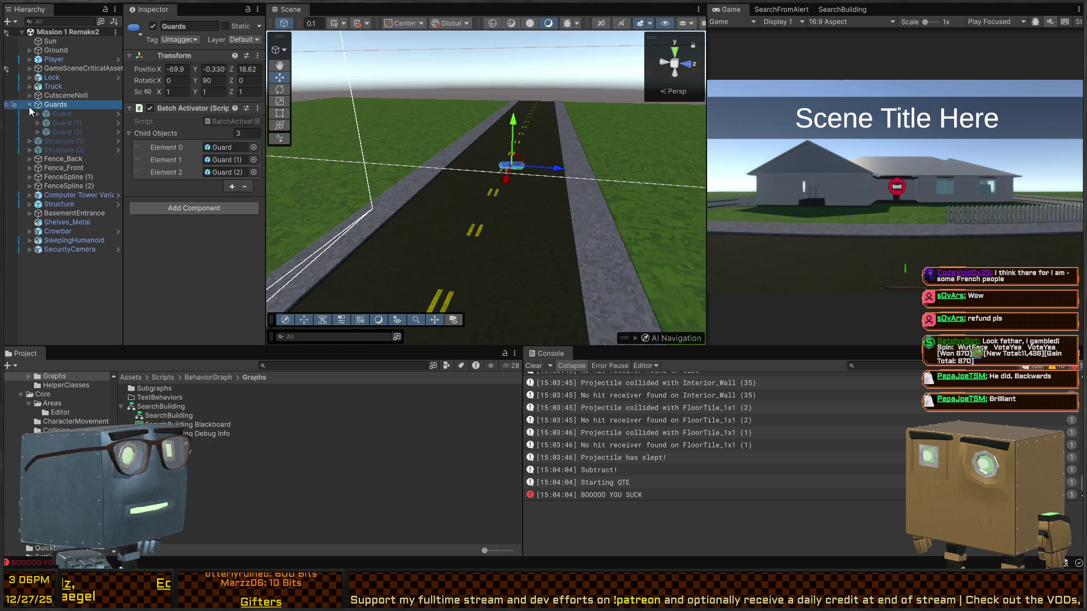
left_click(57, 115)
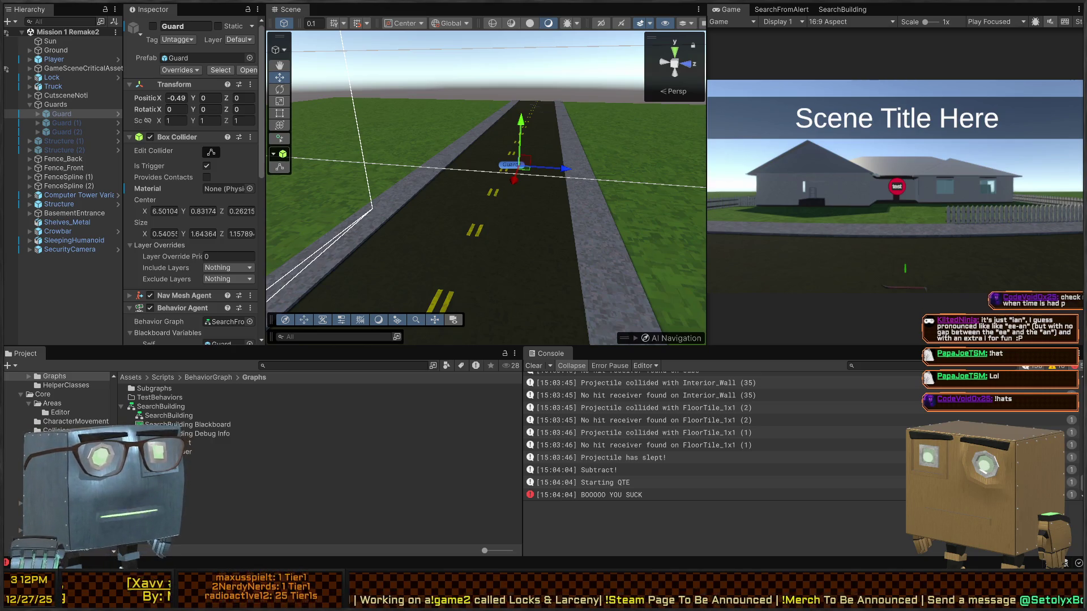
key("alt+Tab")
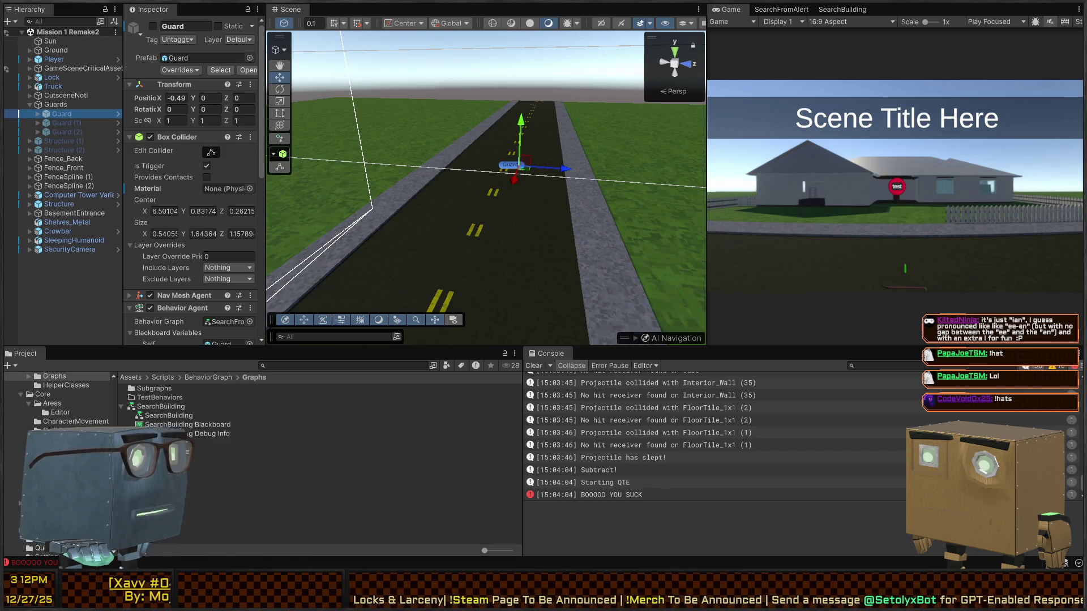
key("alt+Tab")
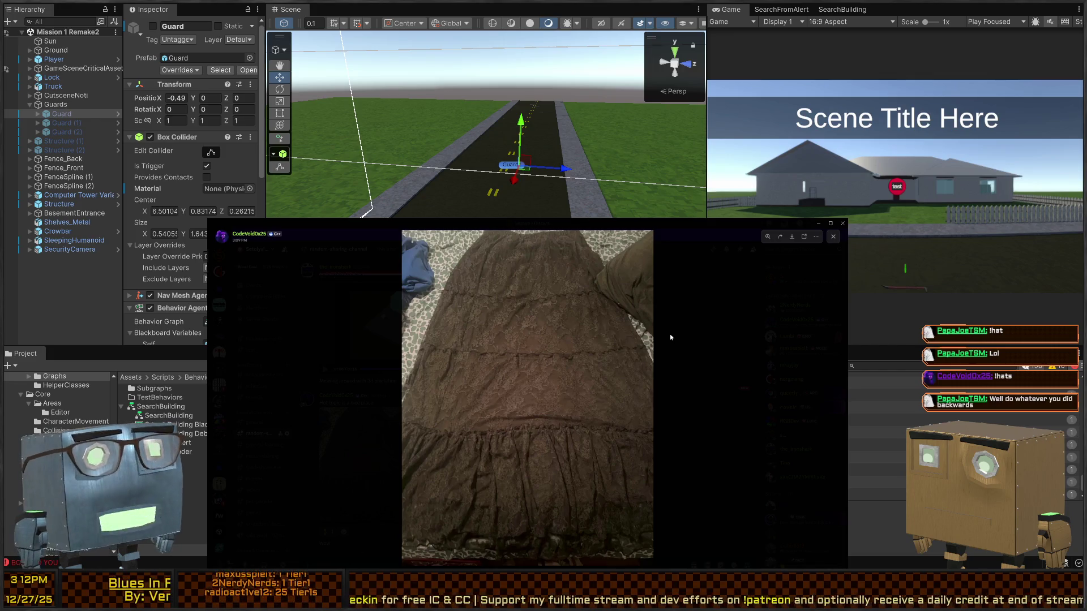
Close the Discord image preview and view a console log entry's stack trace in Unity.
left_click(670, 337)
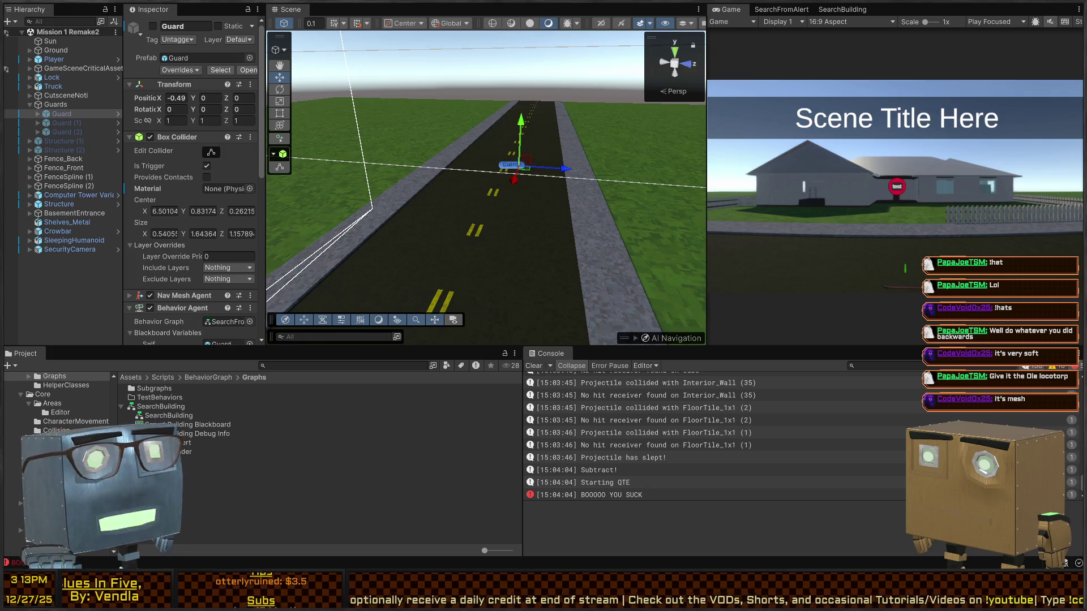
left_click(651, 445)
right_click(554, 162)
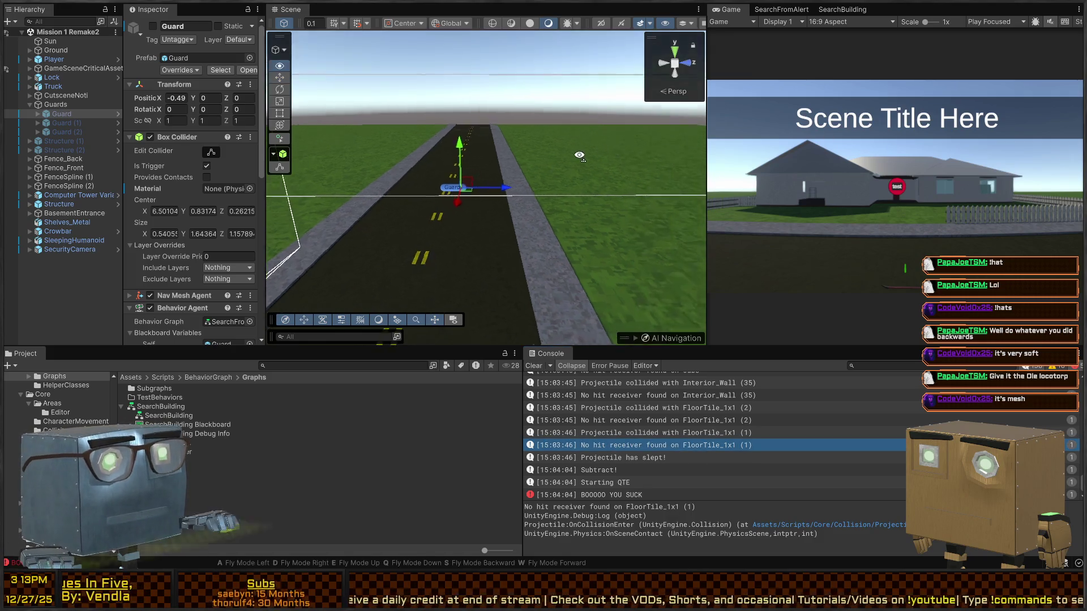
Fly the Scene camera over to the guard and open the Guard prefab in Prefab Mode.
key("w")
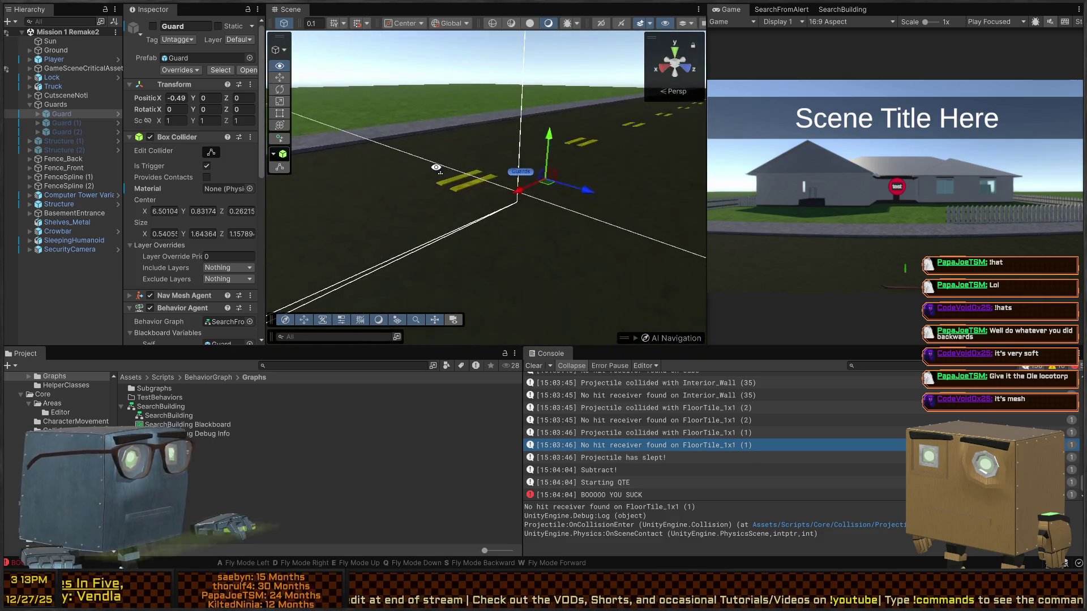
key("w")
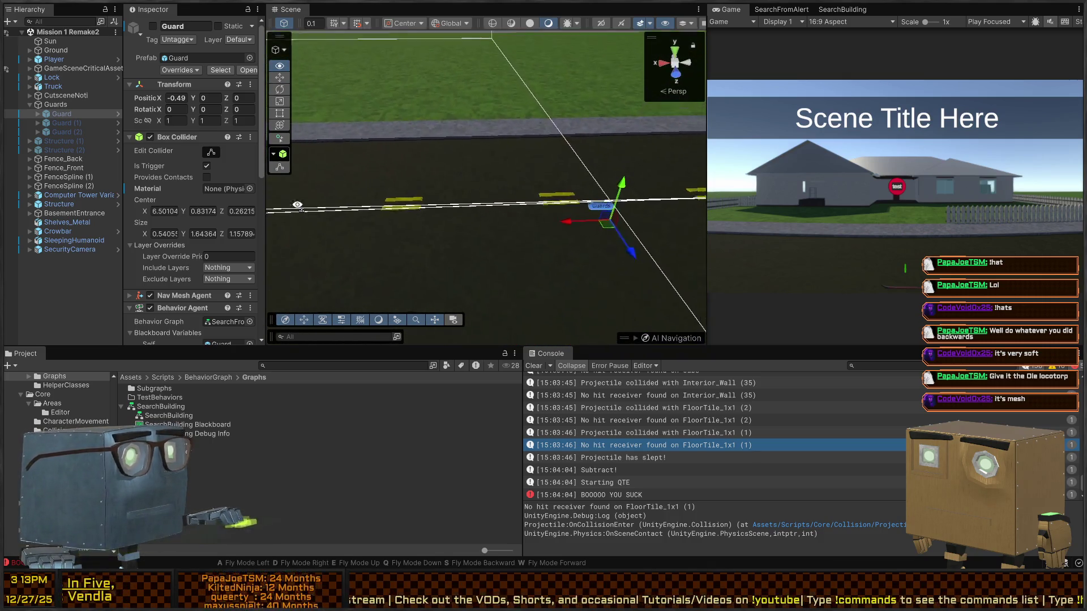
scroll(181, 153, "down", 10)
mouse_move(265, 184)
left_mouse_down()
mouse_move(335, 165)
mouse_move(407, 164)
left_mouse_up()
left_click(117, 113)
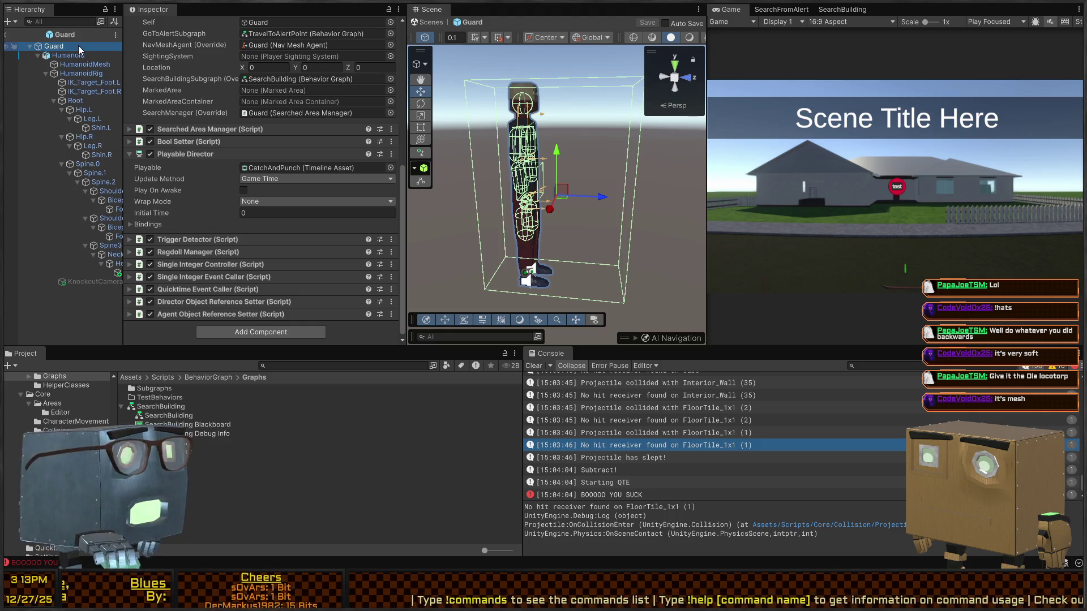
Create an empty child named Perception under Guard and attach the Perceiver script to it.
key("ctrl+shift+n")
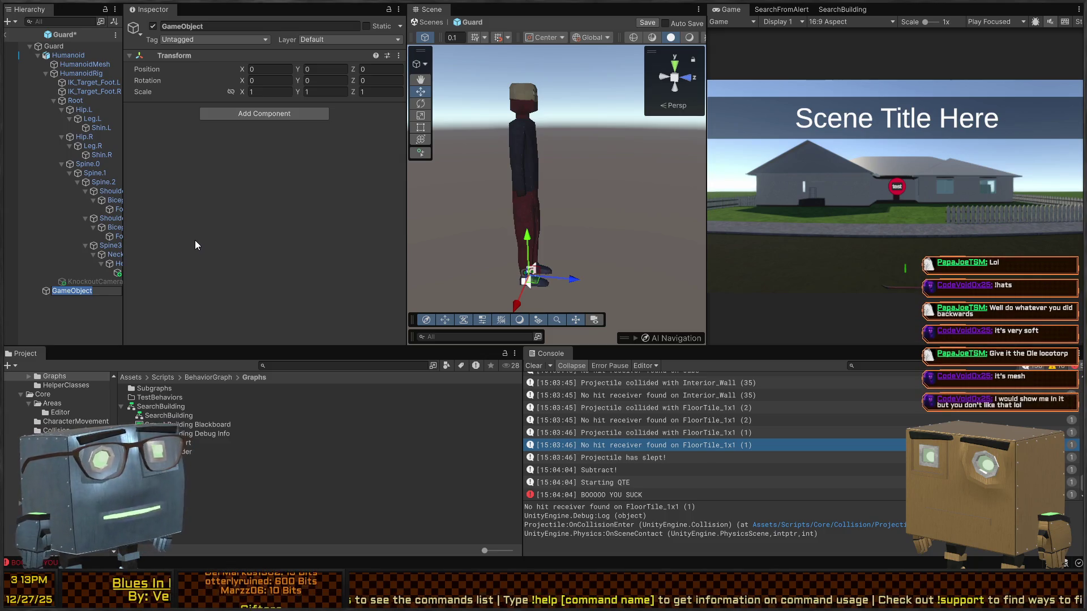
type("Perce")
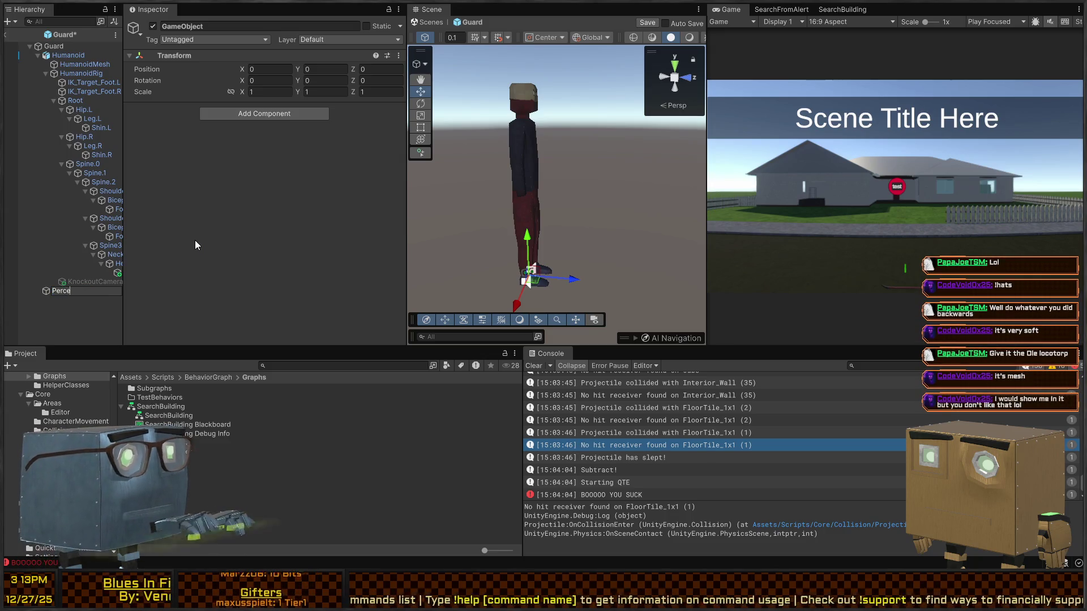
type("ption")
key("Return")
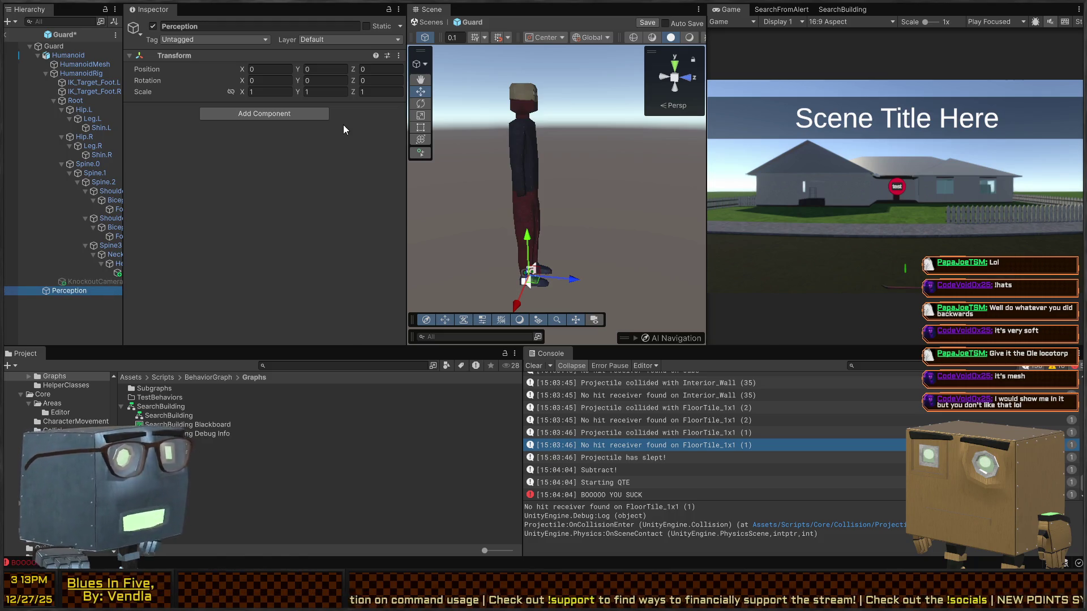
left_click(277, 111)
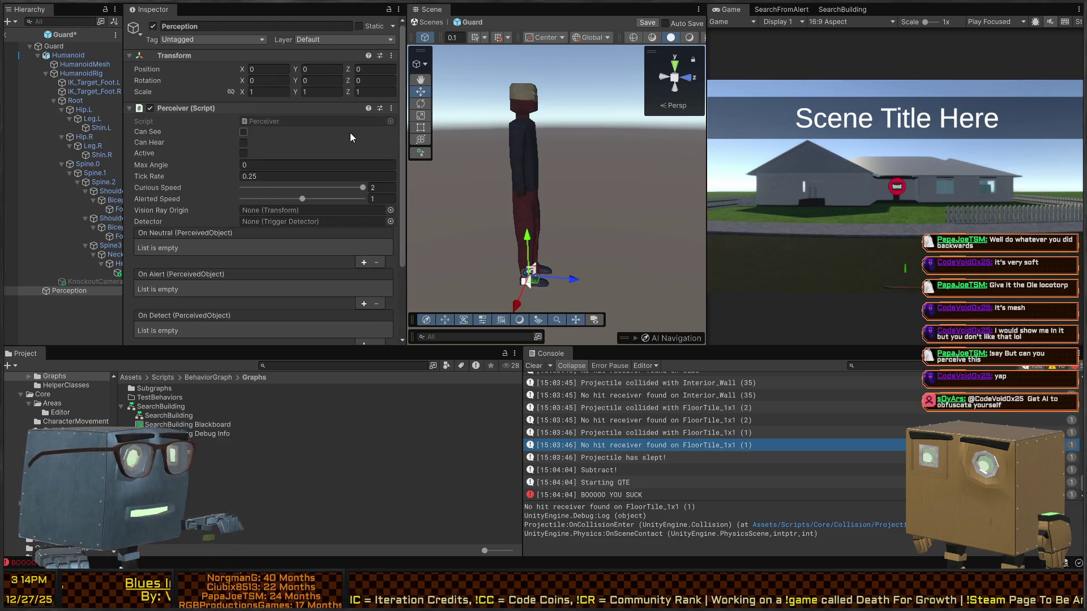
Set the Perceiver's Max Angle to 60 and enable Can See.
scroll(151, 179, "down", 3)
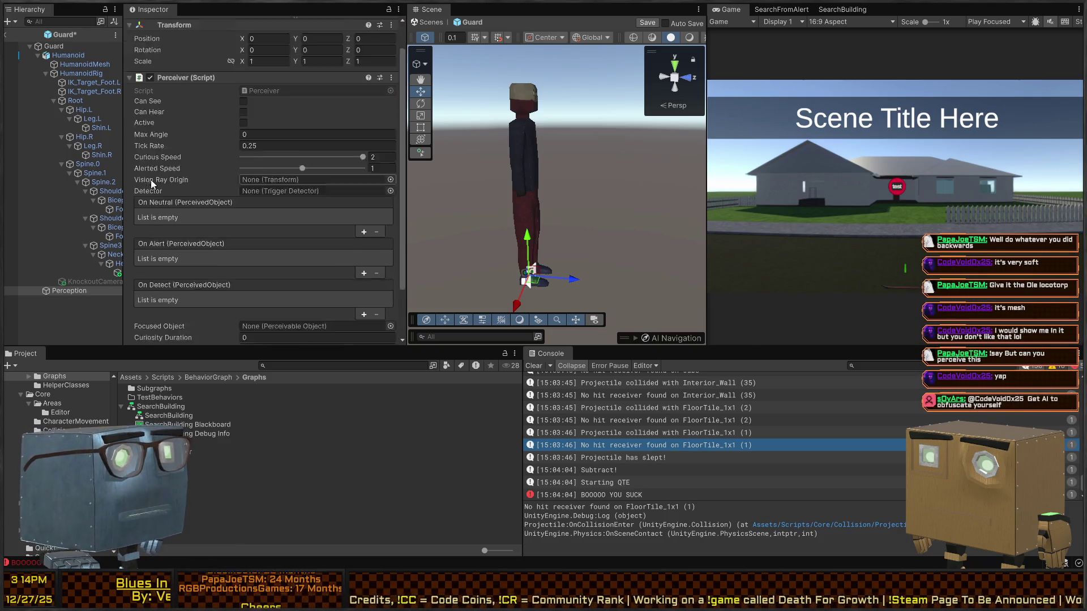
scroll(164, 238, "up", 3)
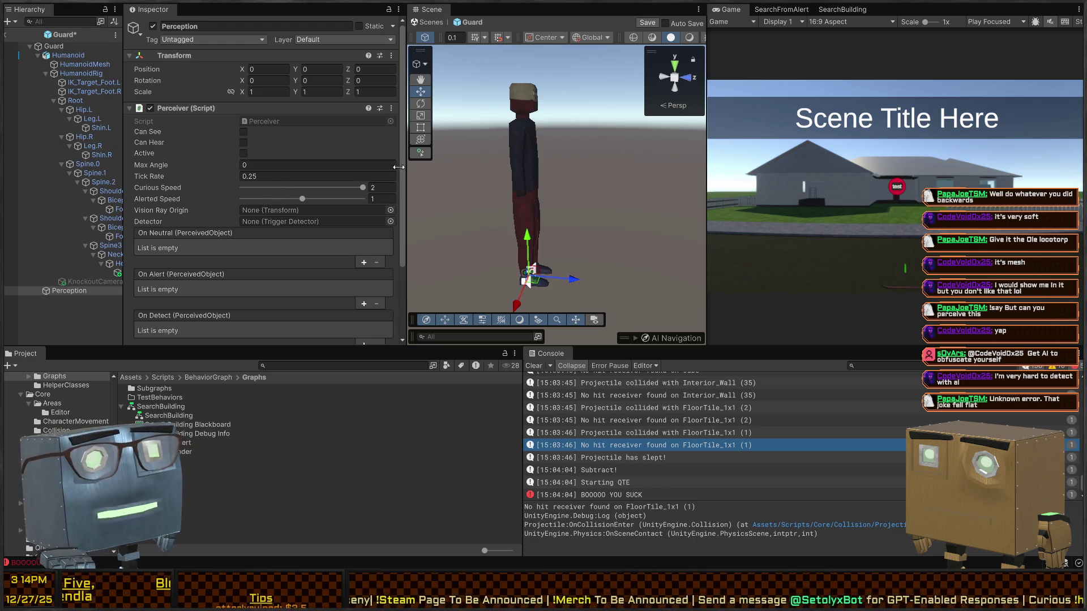
scroll(280, 122, "down", 3)
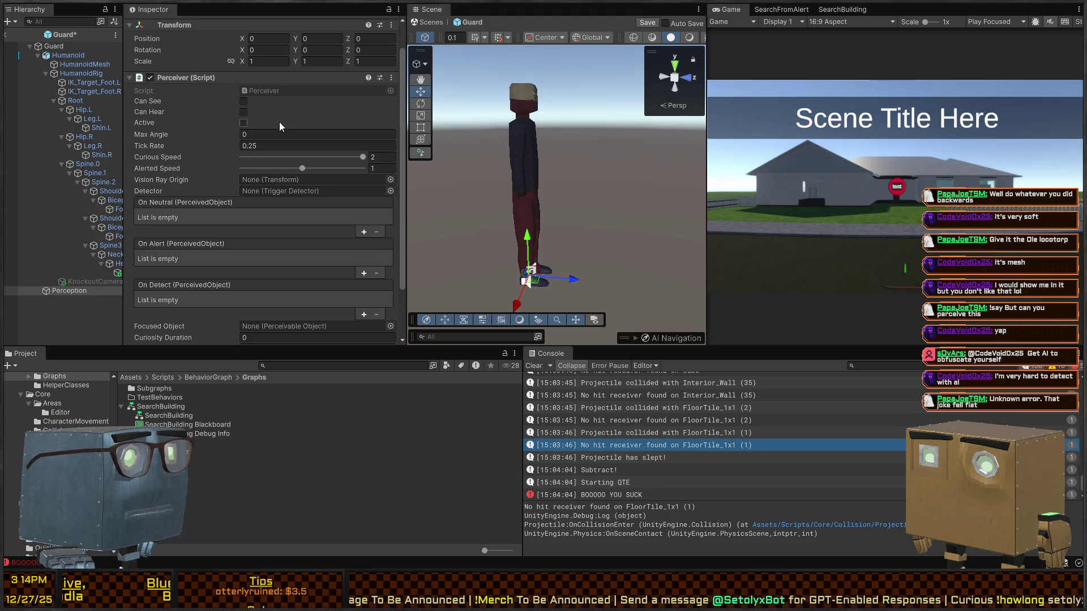
left_click(278, 136)
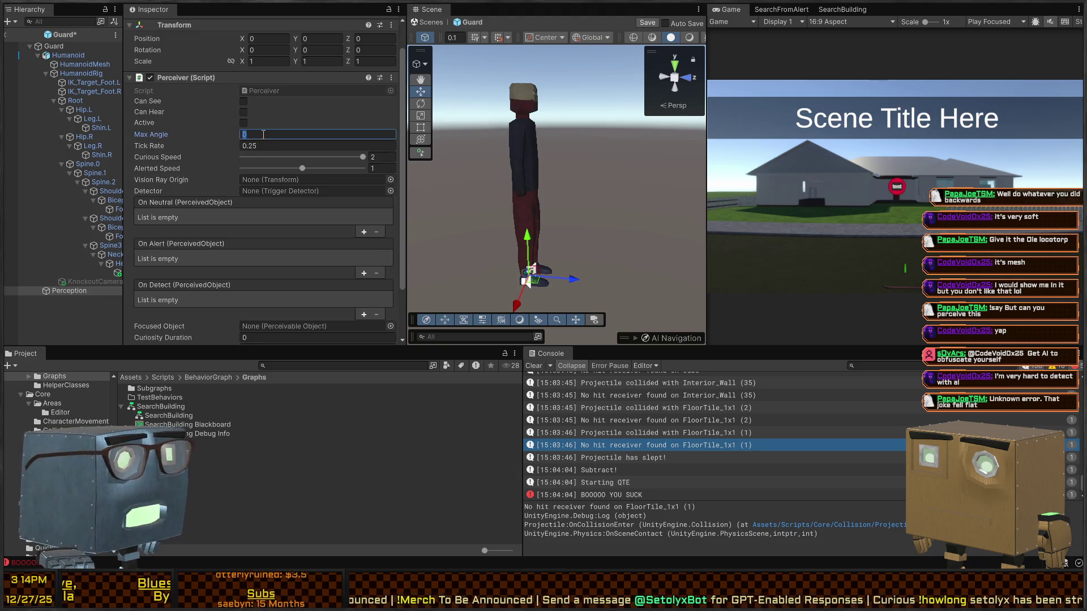
type("6")
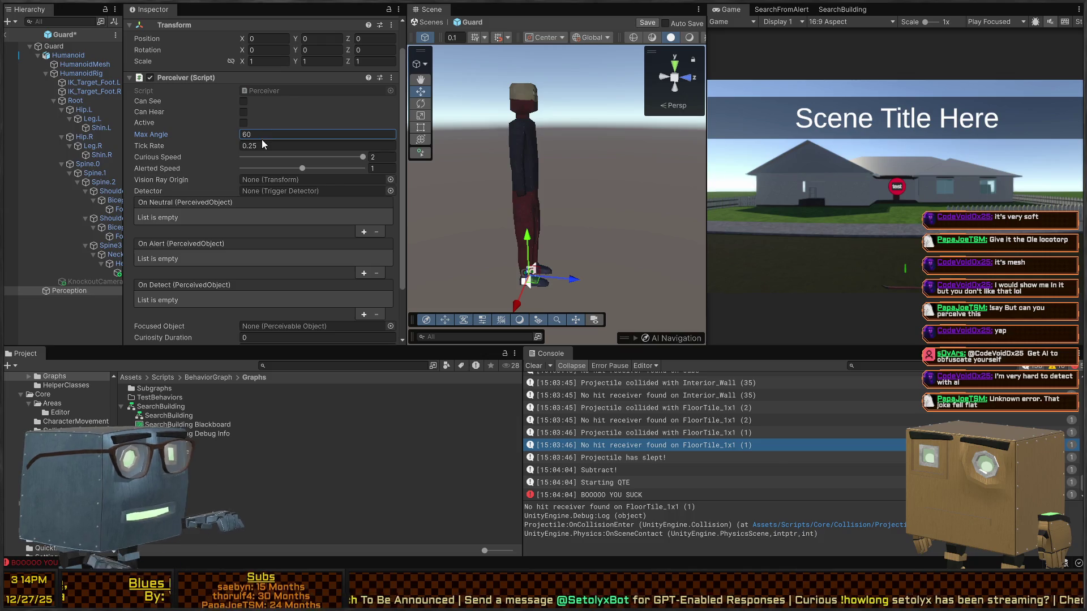
left_click(244, 101)
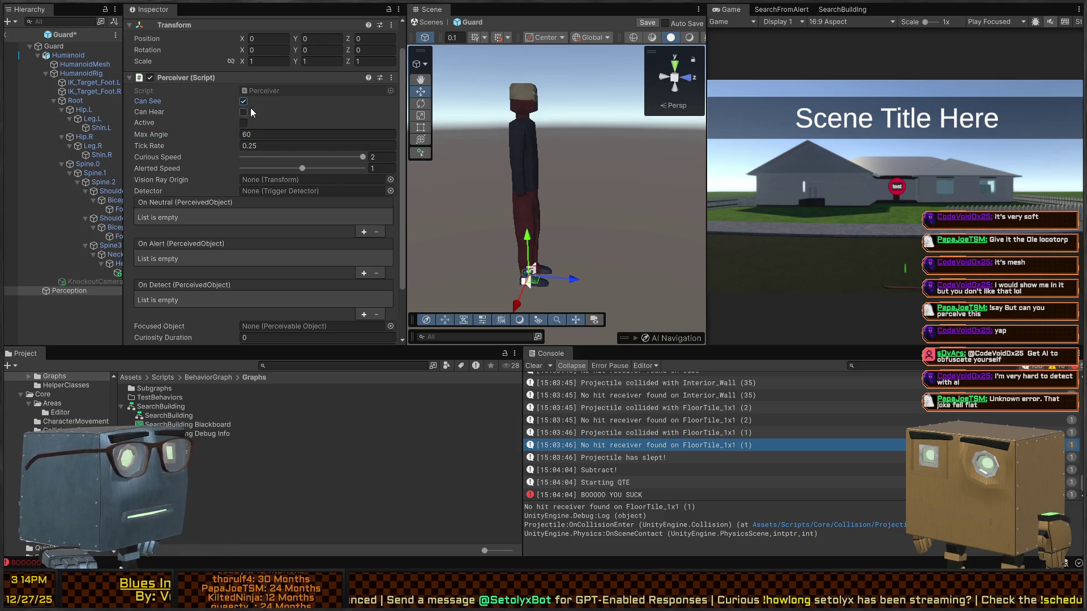
Assign the Head's Vision object as the Perceiver's Vision Ray Origin.
scroll(149, 197, "down", 3)
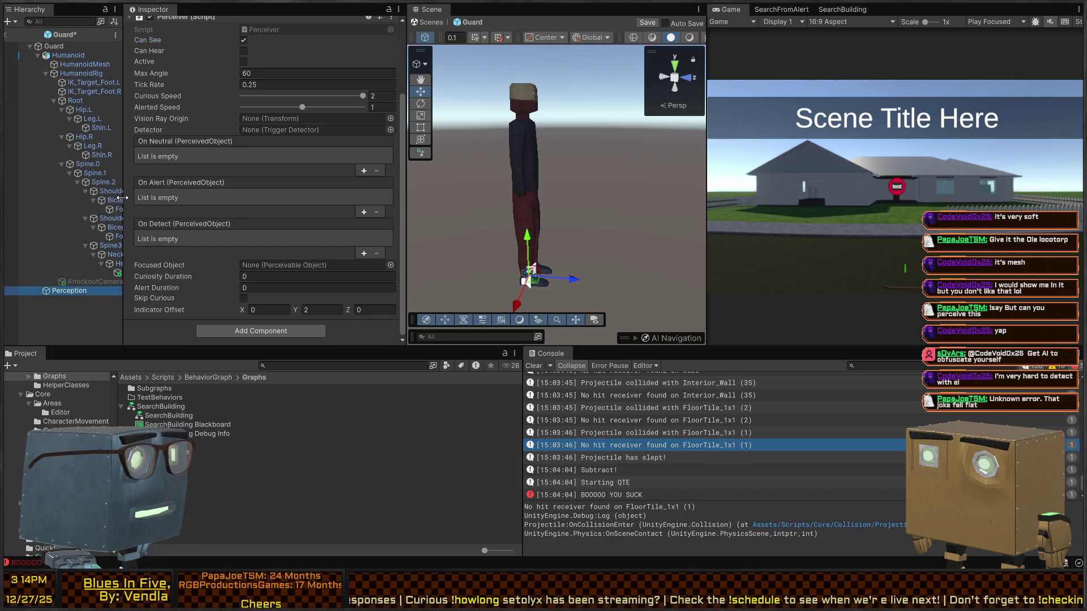
left_click_drag(124, 238, 201, 238)
left_click_drag(131, 273, 325, 118)
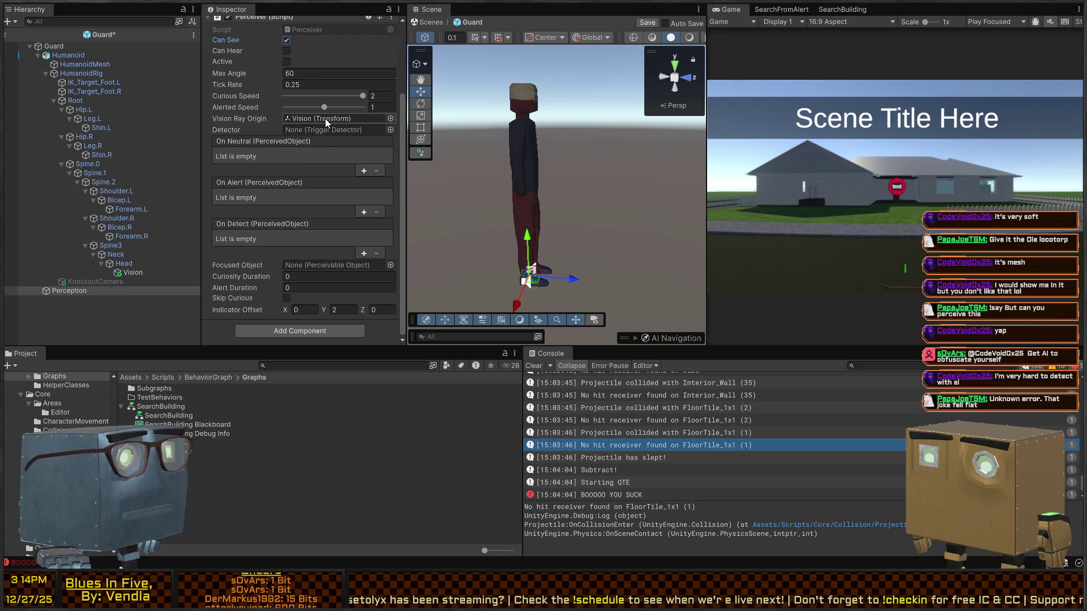
left_click(123, 273)
left_click(75, 291)
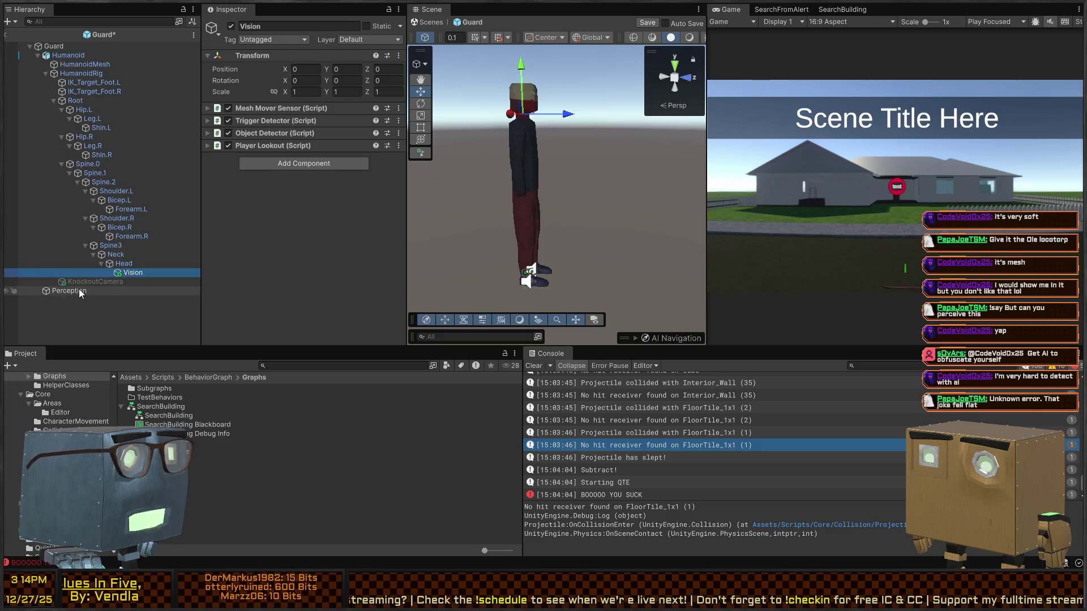
Move the Player Lookout script from Vision onto the Perception object.
left_click(133, 273)
left_click(271, 146)
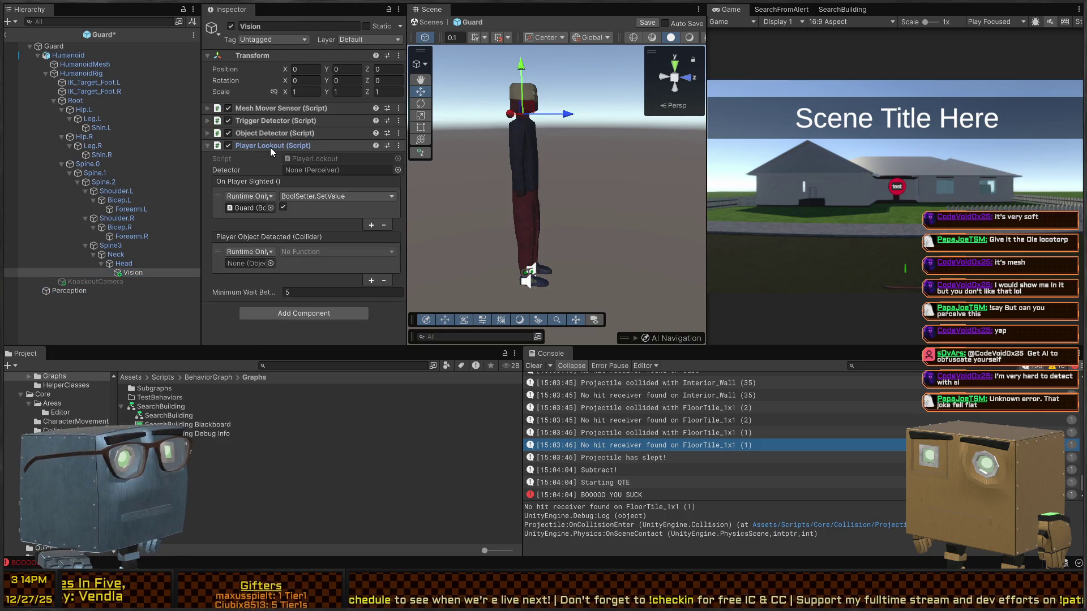
mouse_move(272, 149)
left_mouse_down()
mouse_move(166, 183)
mouse_move(78, 295)
mouse_move(68, 294)
left_mouse_up()
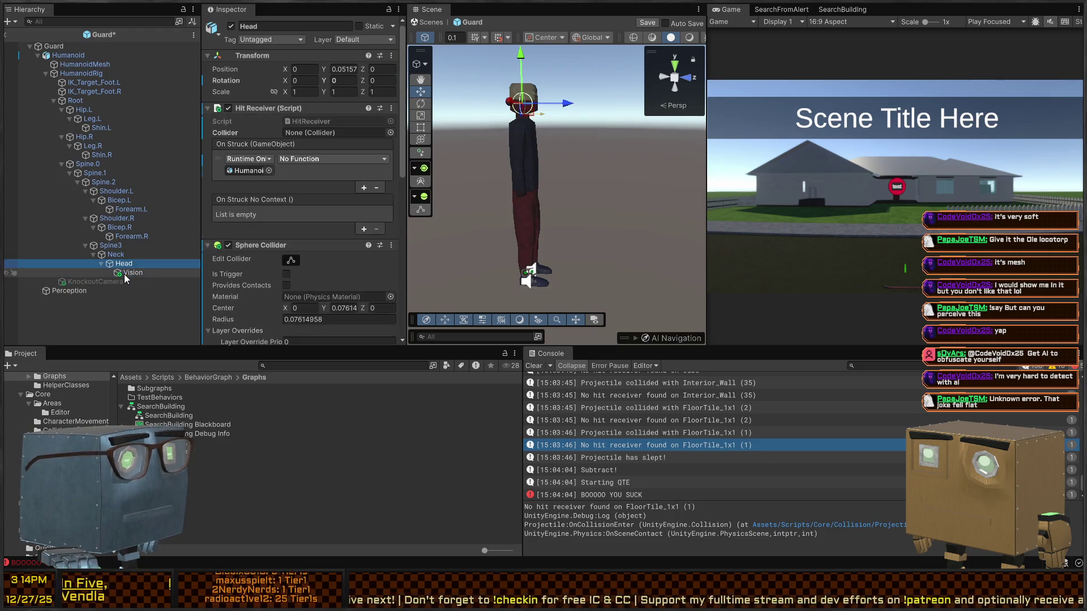
mouse_move(283, 120)
left_mouse_down()
mouse_move(128, 281)
mouse_move(35, 289)
mouse_move(128, 275)
left_mouse_up()
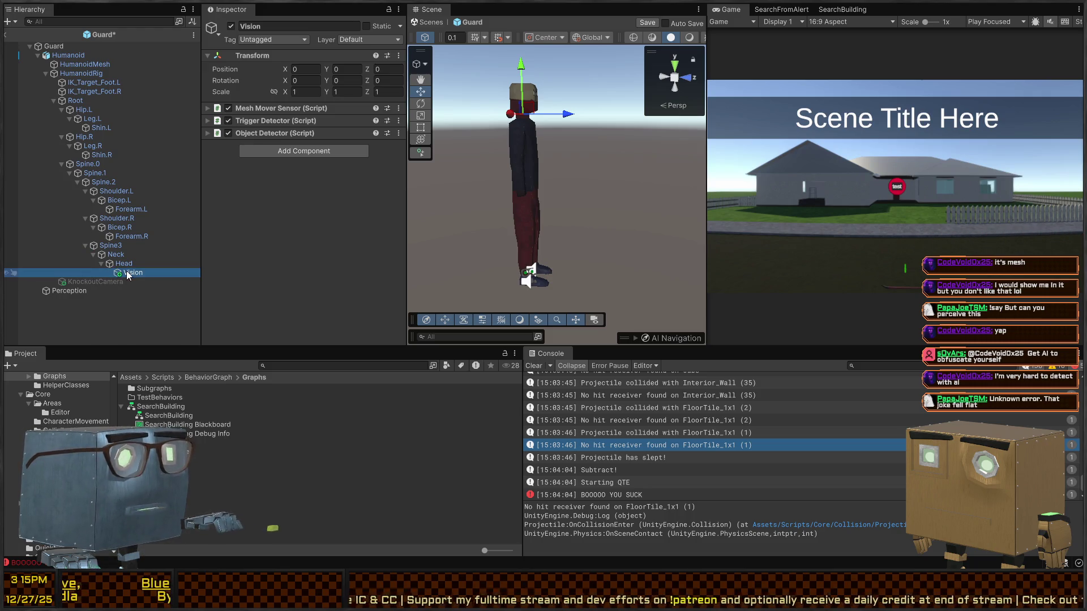
left_click(340, 121)
mouse_move(538, 139)
left_mouse_down()
mouse_move(559, 141)
mouse_move(551, 203)
left_mouse_up()
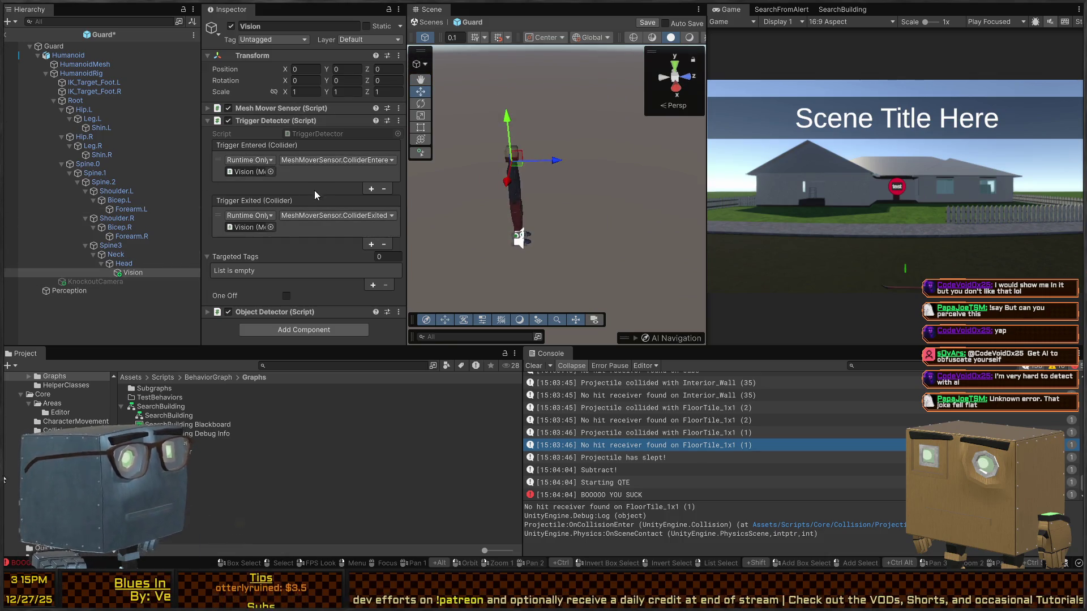
Filter the hierarchy by t=Collider and compare the Head, Guard and Forearm.R colliders.
left_click(119, 264)
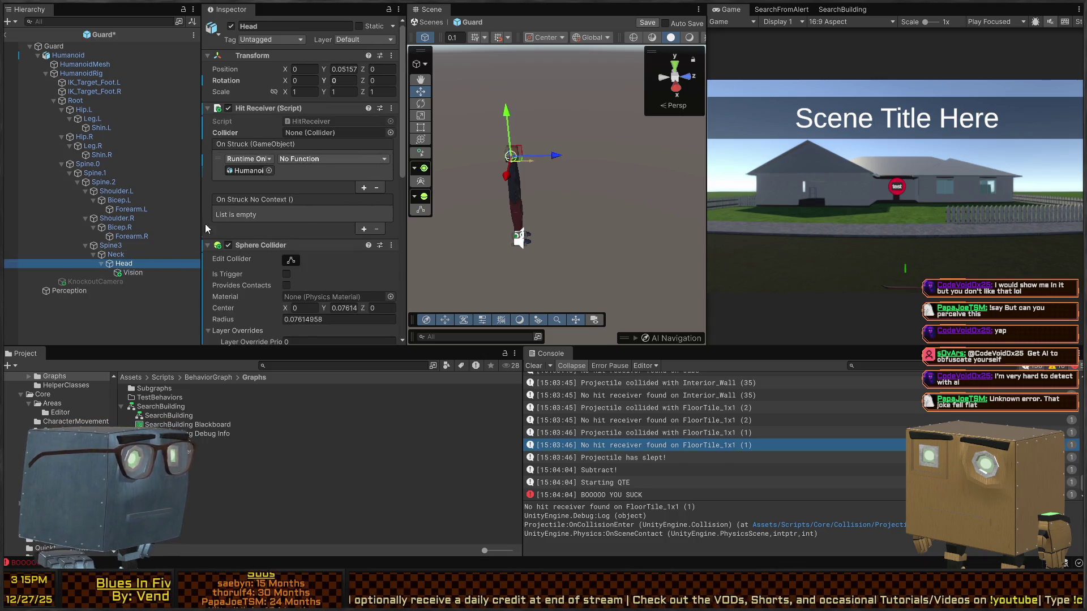
left_click(130, 274)
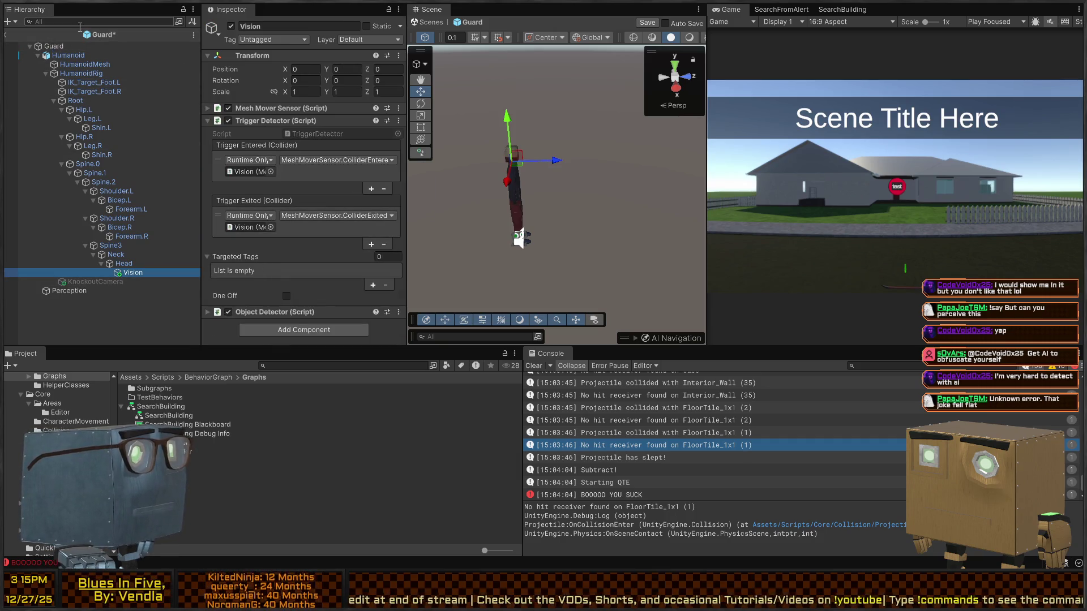
type("t=Collider")
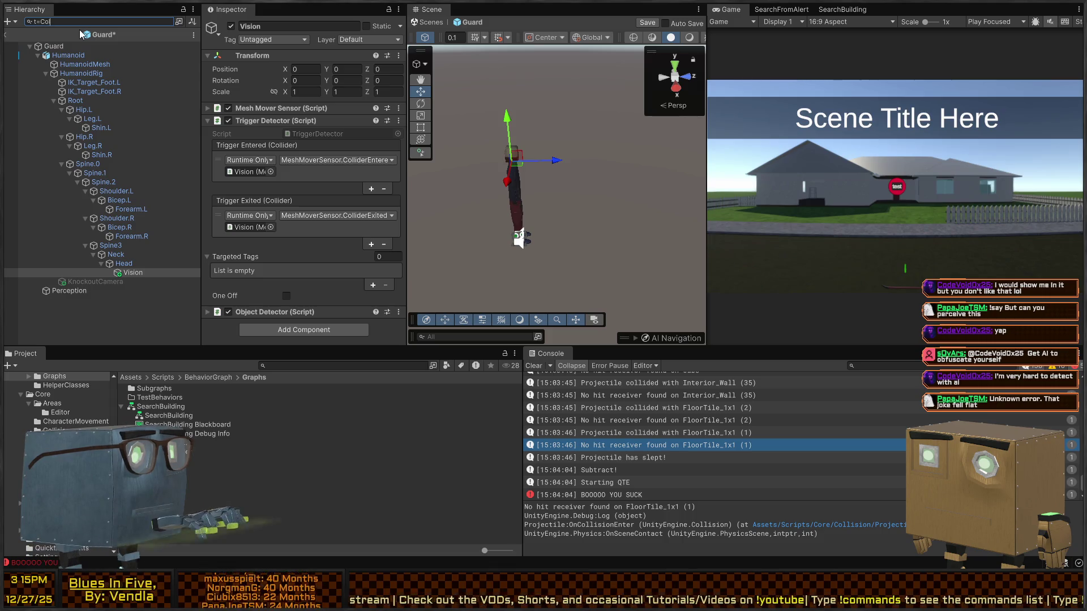
left_click(71, 48)
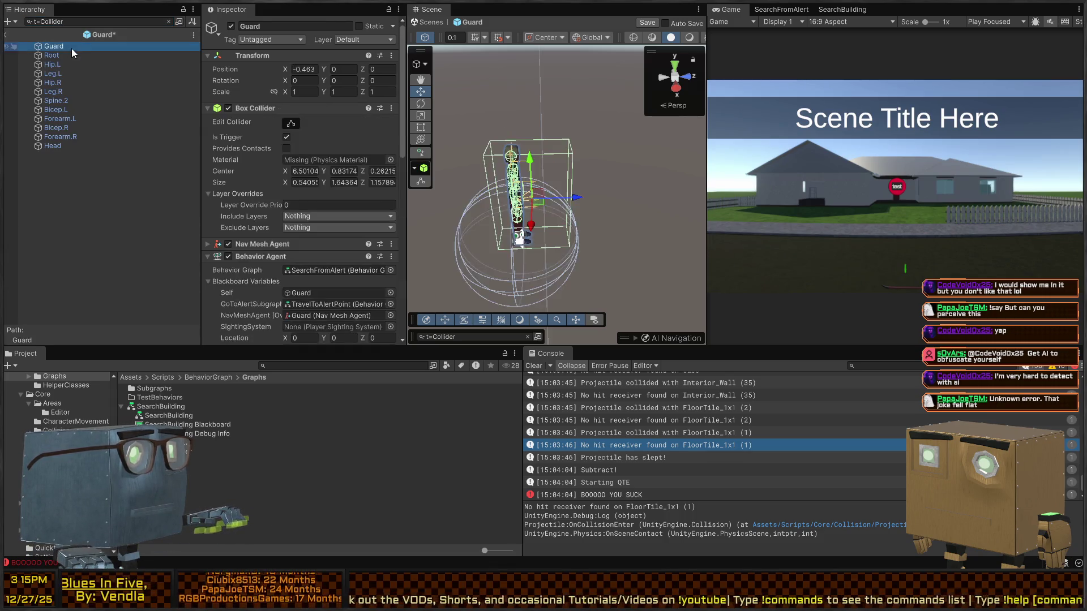
key("Down")
key("Down")
key("Down")
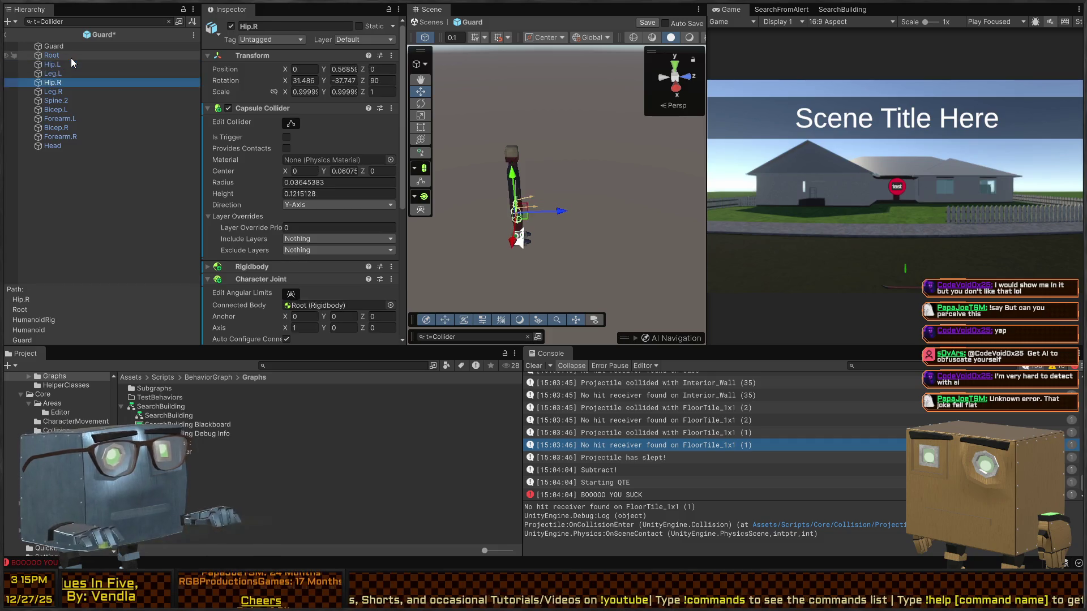
key("Down")
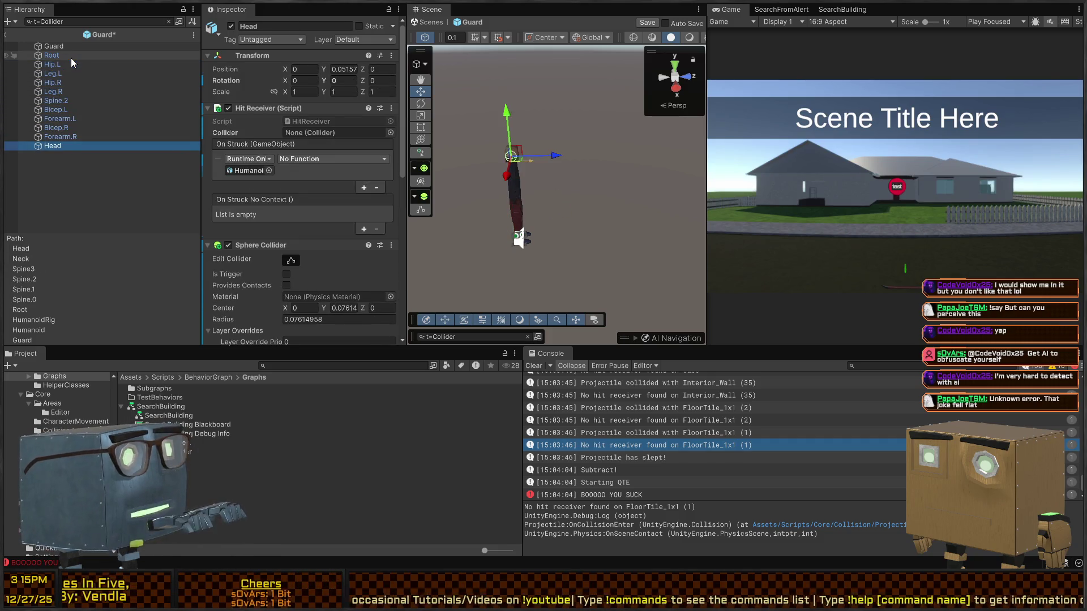
key("Up")
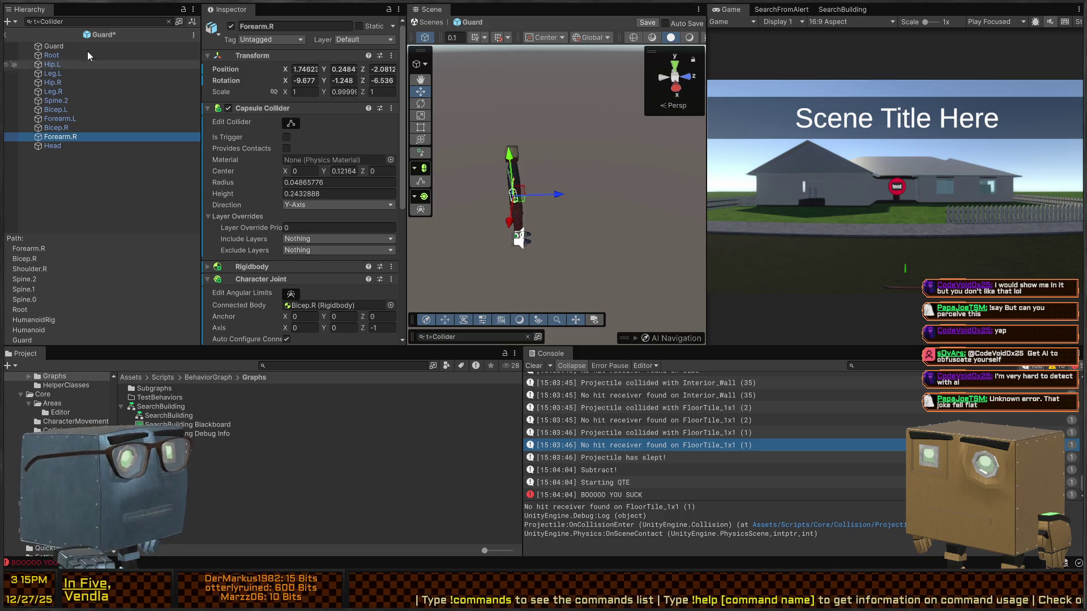
Clear the collider filter and add a Sphere Collider to the Vision object.
left_click(168, 21)
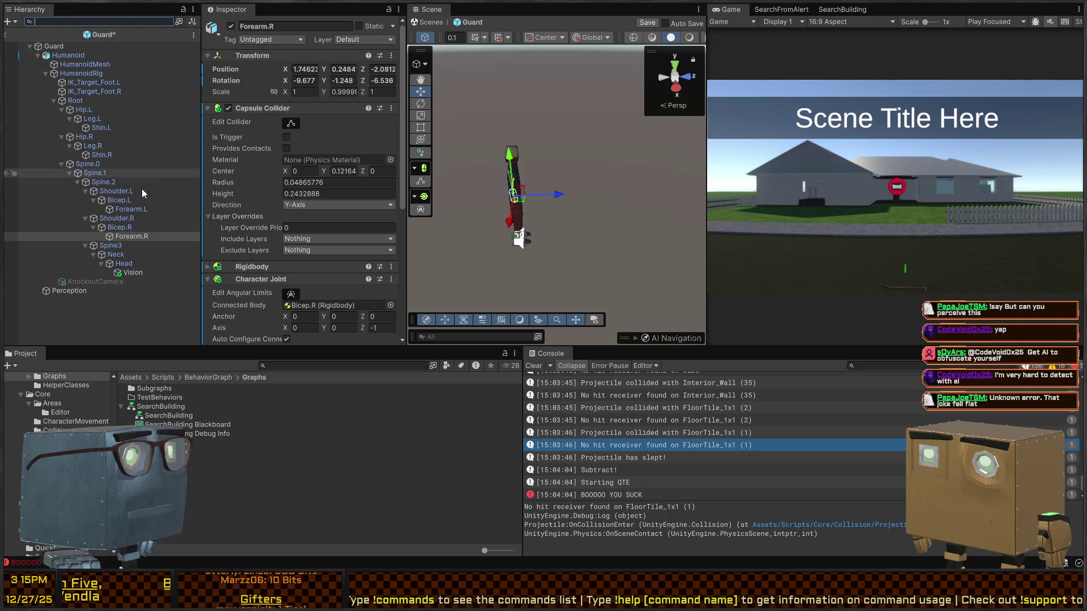
left_click(129, 273)
left_click(277, 331)
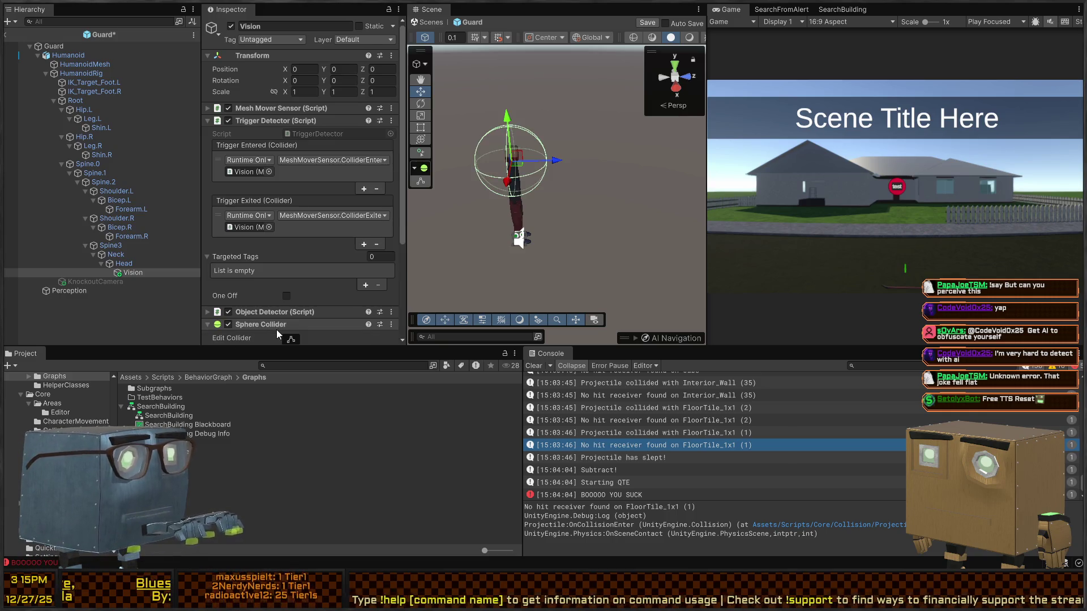
Edit Vision's Sphere Collider, dragging its radius out to about 1.59.
scroll(324, 268, "down", 3)
left_click(291, 248)
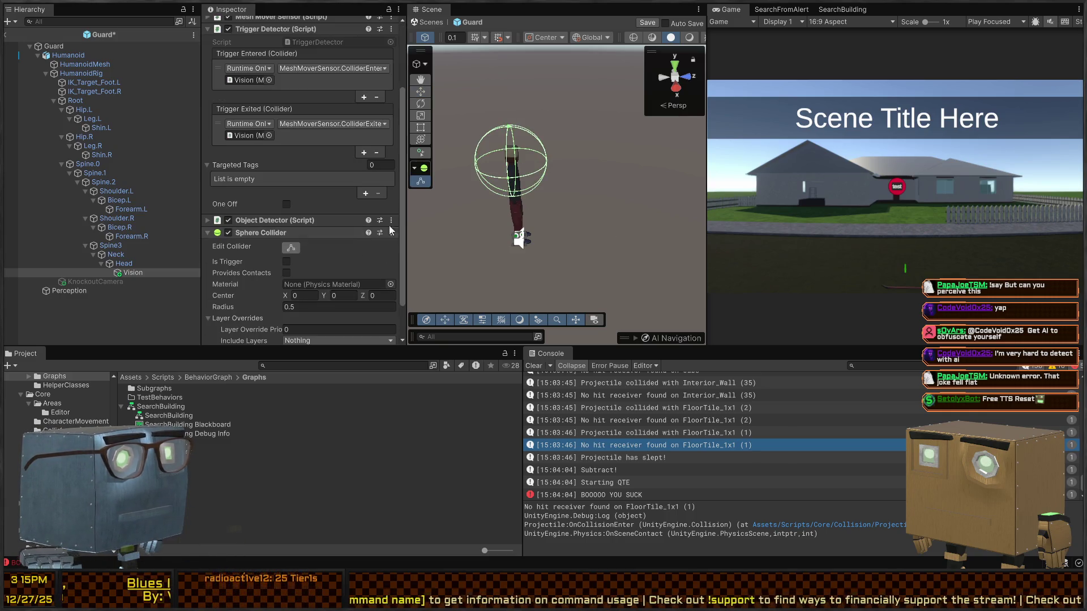
left_click_drag(547, 166, 430, 170)
mouse_move(544, 171)
left_mouse_down()
mouse_move(506, 167)
mouse_move(566, 198)
mouse_move(414, 196)
mouse_move(418, 170)
mouse_move(525, 95)
left_mouse_up()
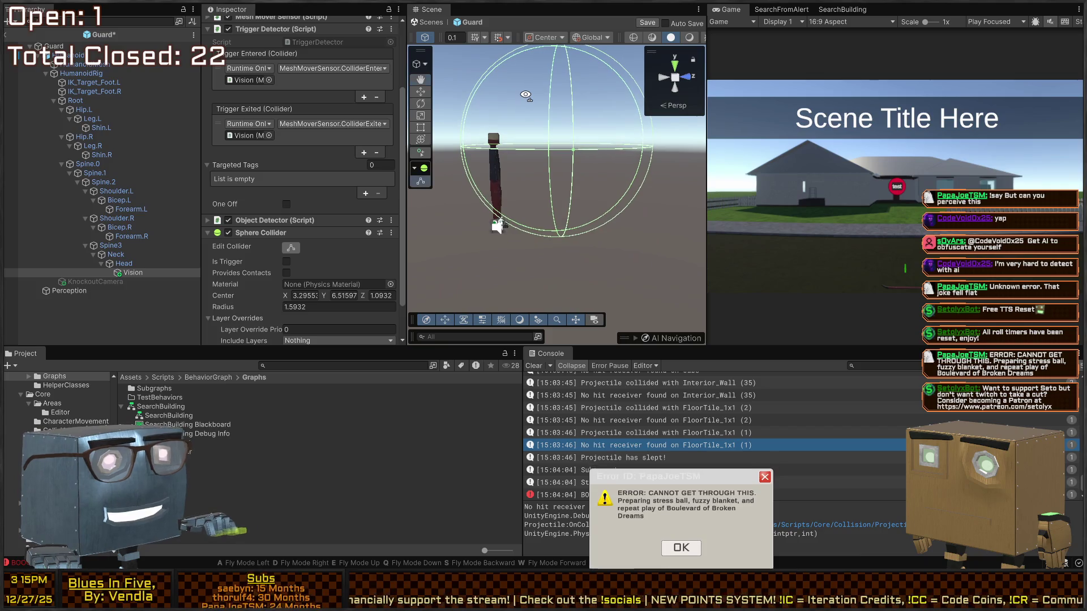
left_click(563, 239)
key("ctrl+z")
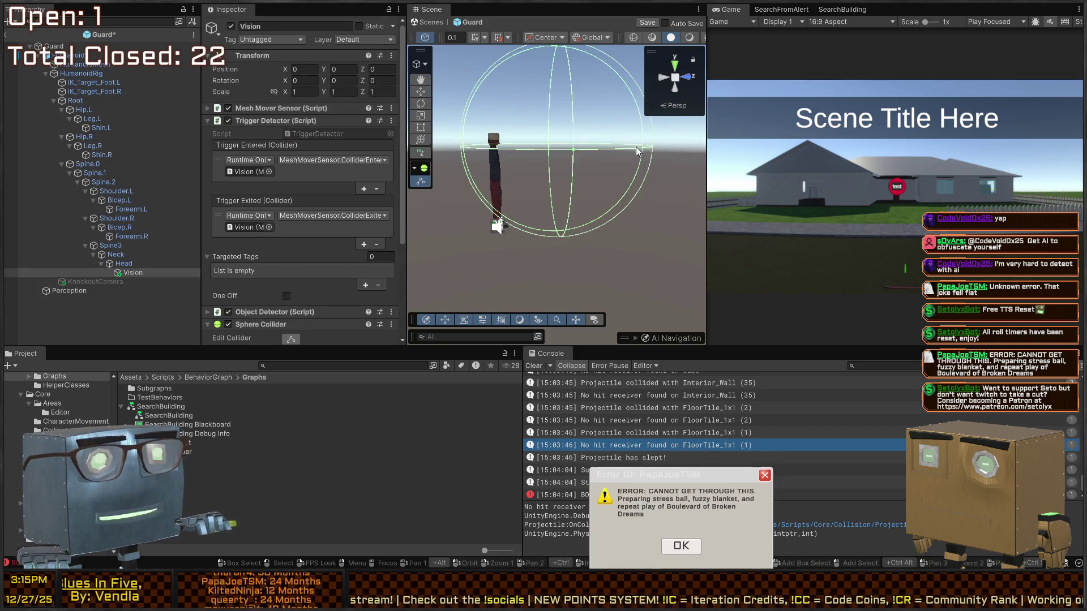
Resume editing and enlarge the sphere collider's radius to 3.261621.
left_click_drag(655, 147, 584, 137)
scroll(277, 138, "down", 5)
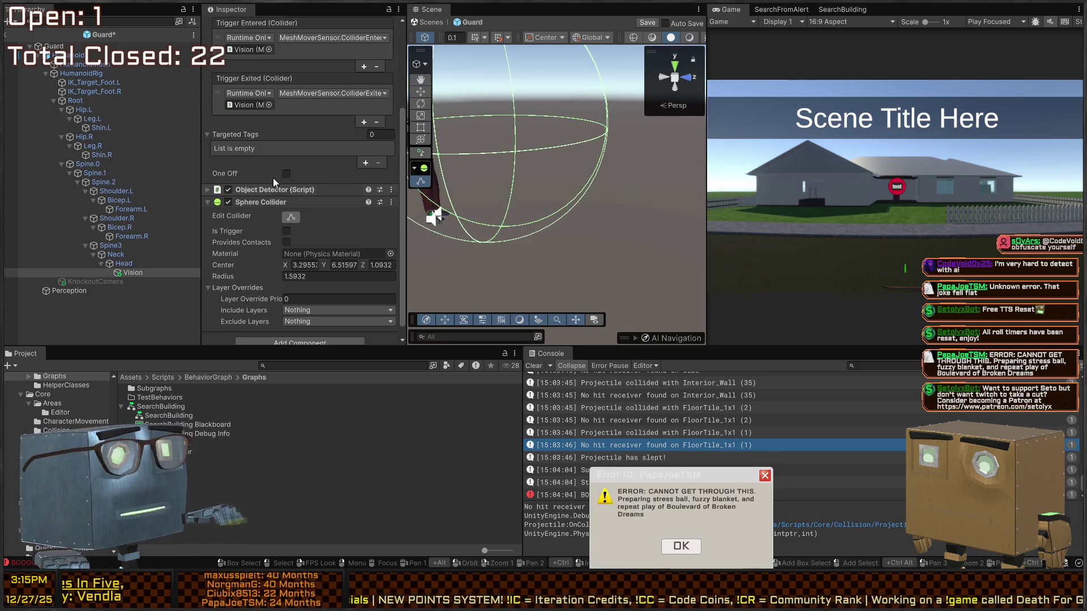
left_click(290, 217)
left_click(290, 217)
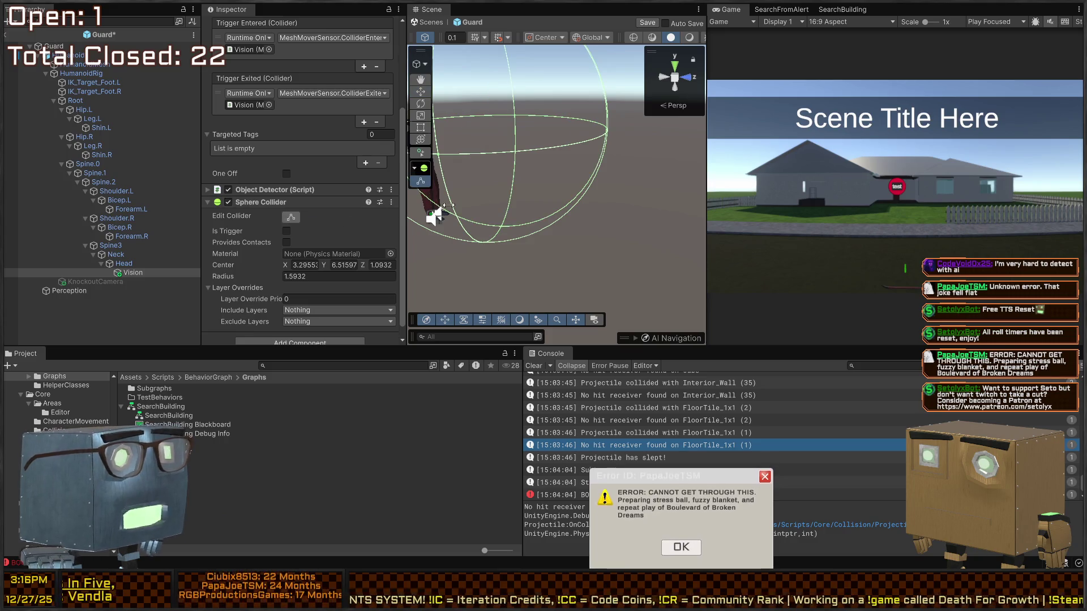
mouse_move(607, 129)
left_mouse_down()
mouse_move(705, 135)
mouse_move(508, 150)
mouse_move(617, 170)
mouse_move(659, 159)
left_mouse_up()
scroll(508, 151, "down", 3)
left_click_drag(521, 94, 521, 97)
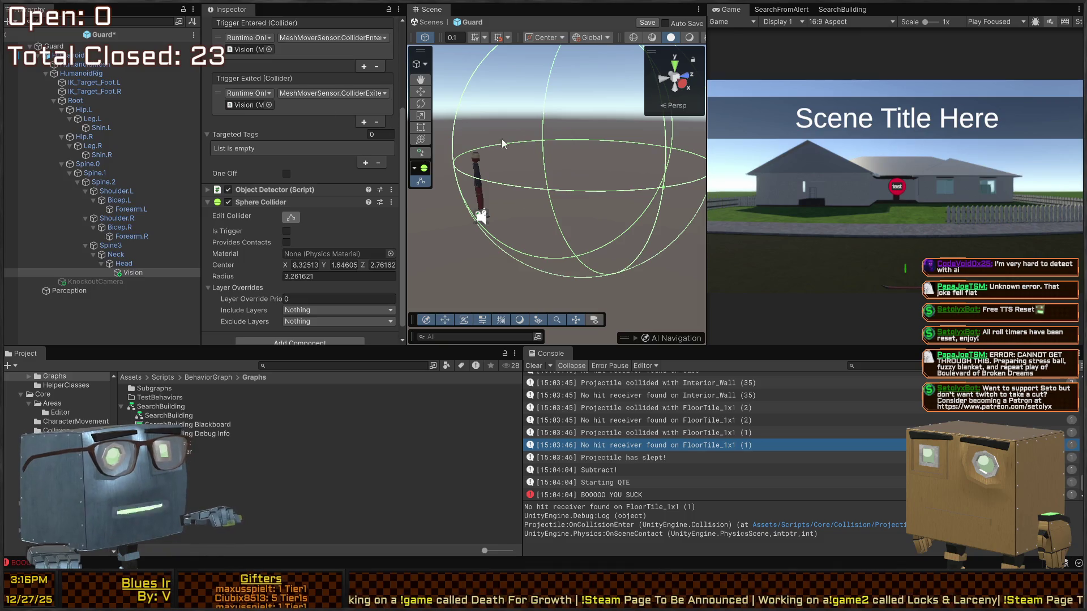
Save the Guard prefab and review the Vision object's Mesh Mover Sensor settings.
left_click(647, 25)
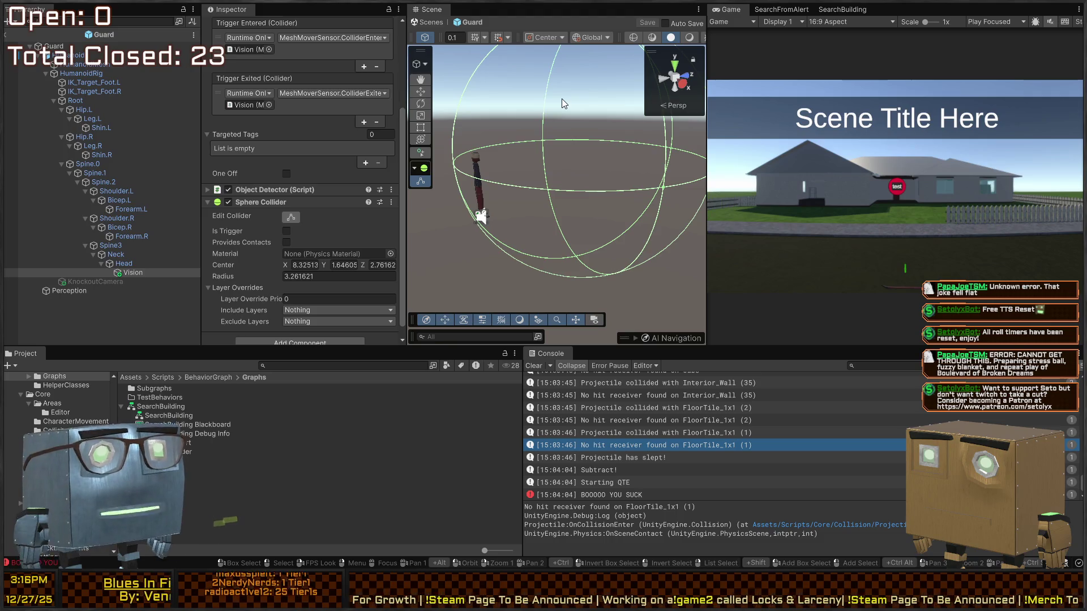
mouse_move(545, 162)
left_mouse_down()
mouse_move(560, 166)
mouse_move(549, 165)
left_mouse_up()
scroll(249, 186, "down", 1)
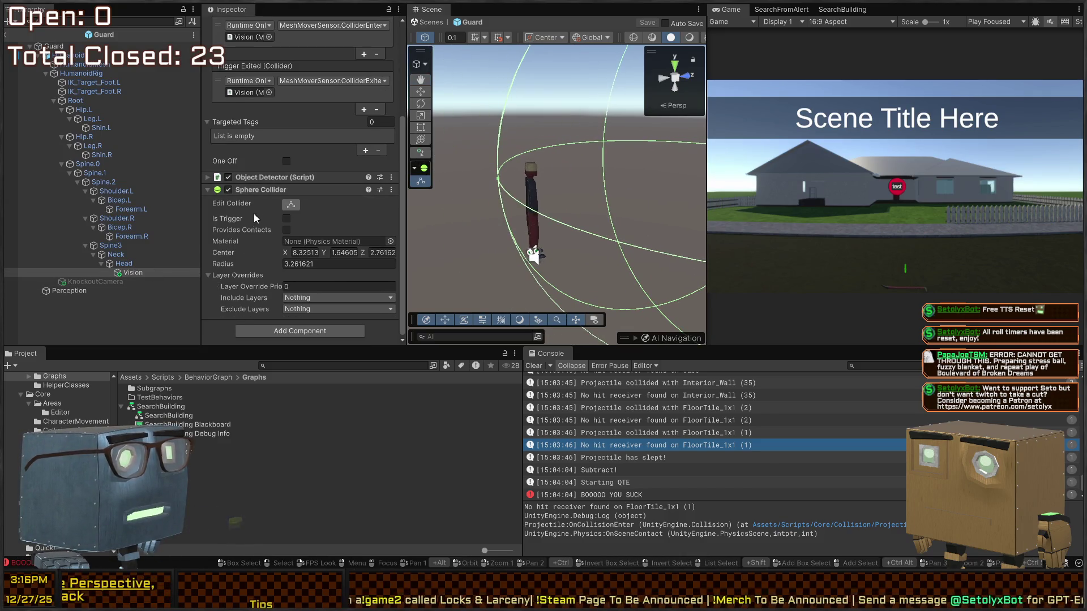
scroll(266, 199, "up", 8)
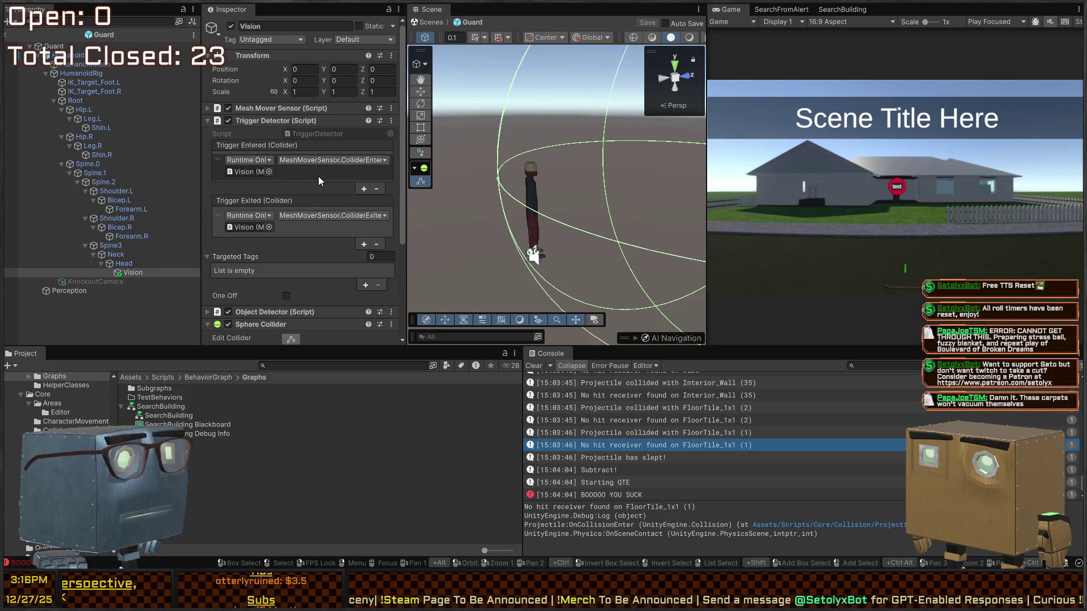
left_click(290, 106)
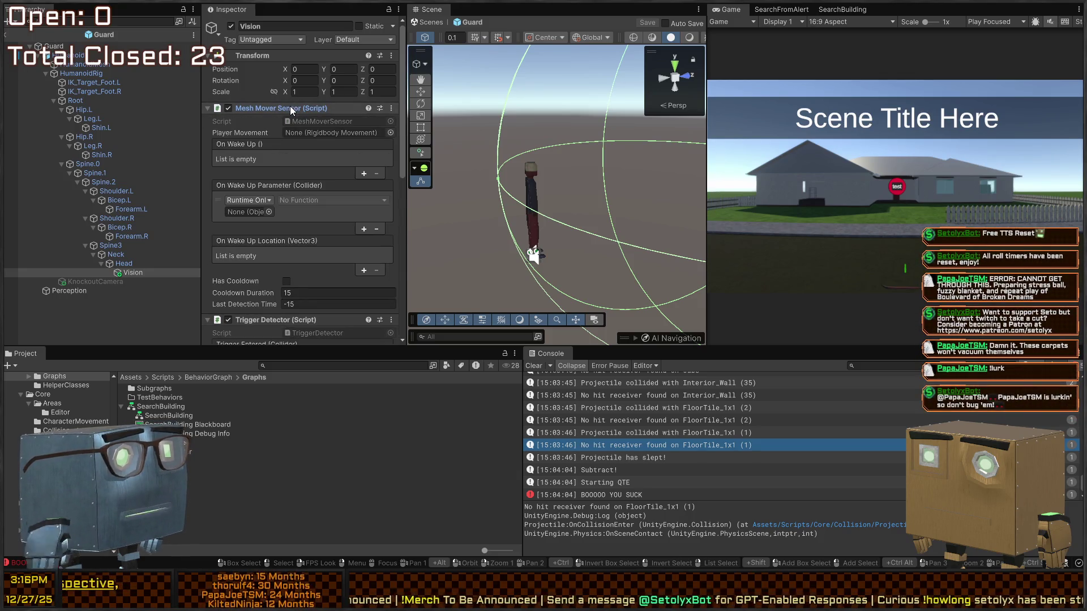
left_click(290, 107)
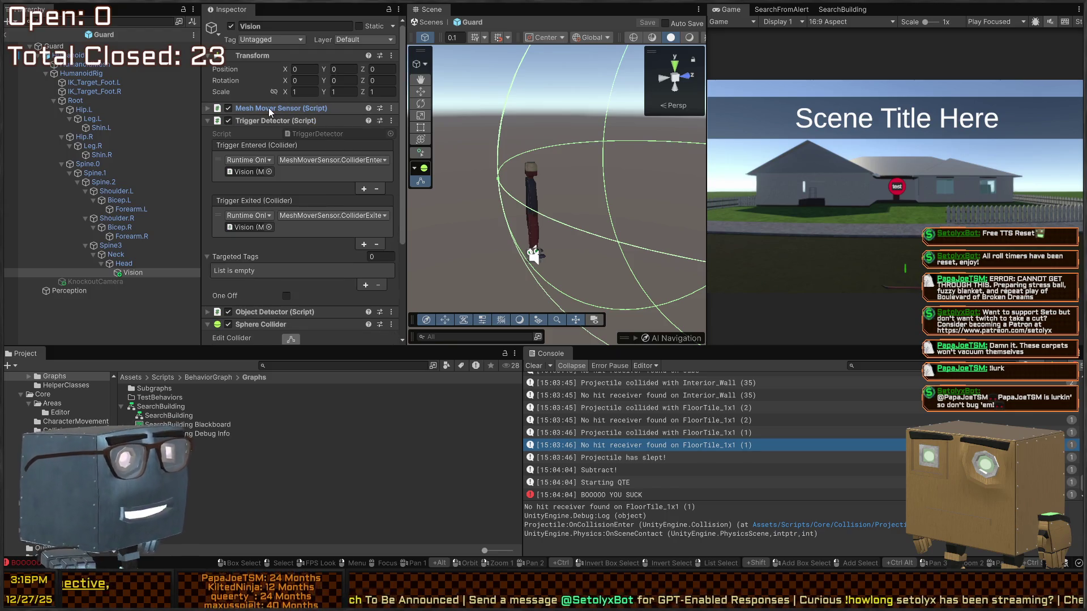
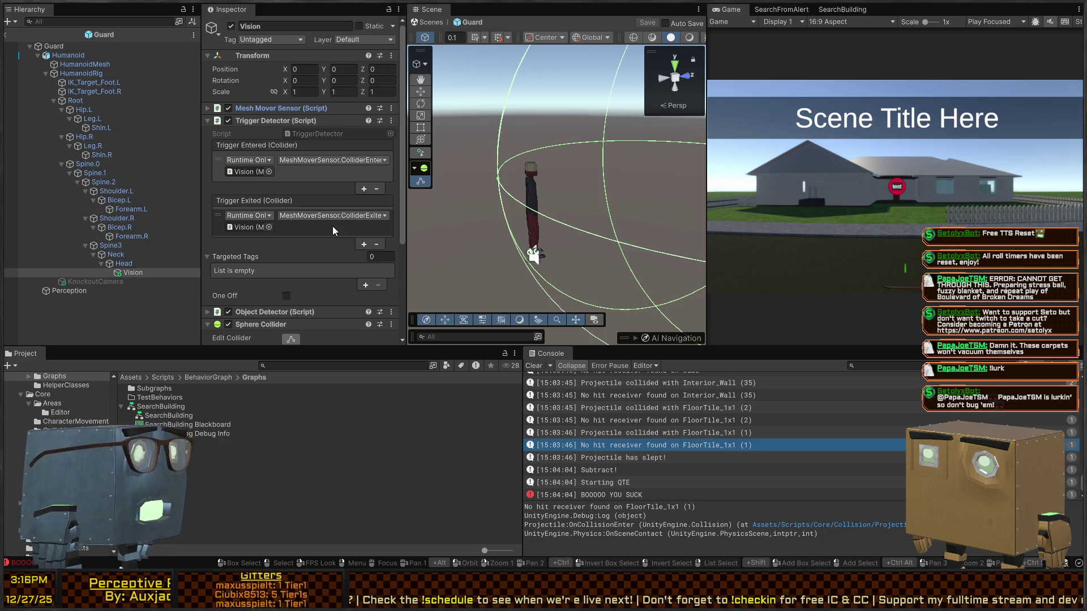
Remove the Object Detector component from the Guard's Vision object.
scroll(330, 216, "down", 3)
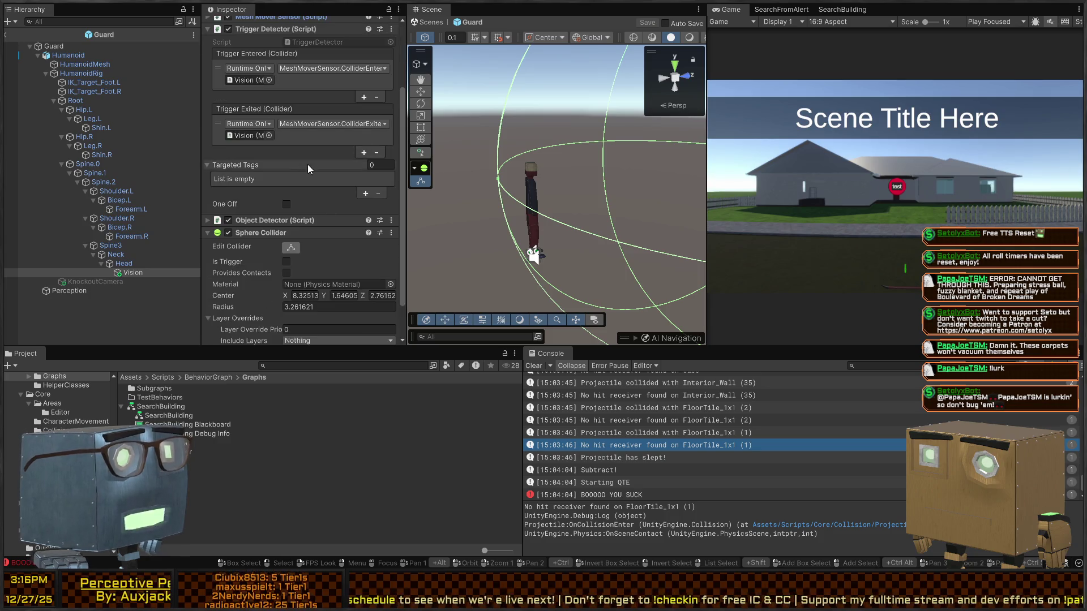
scroll(277, 211, "up", 1)
scroll(332, 211, "down", 3)
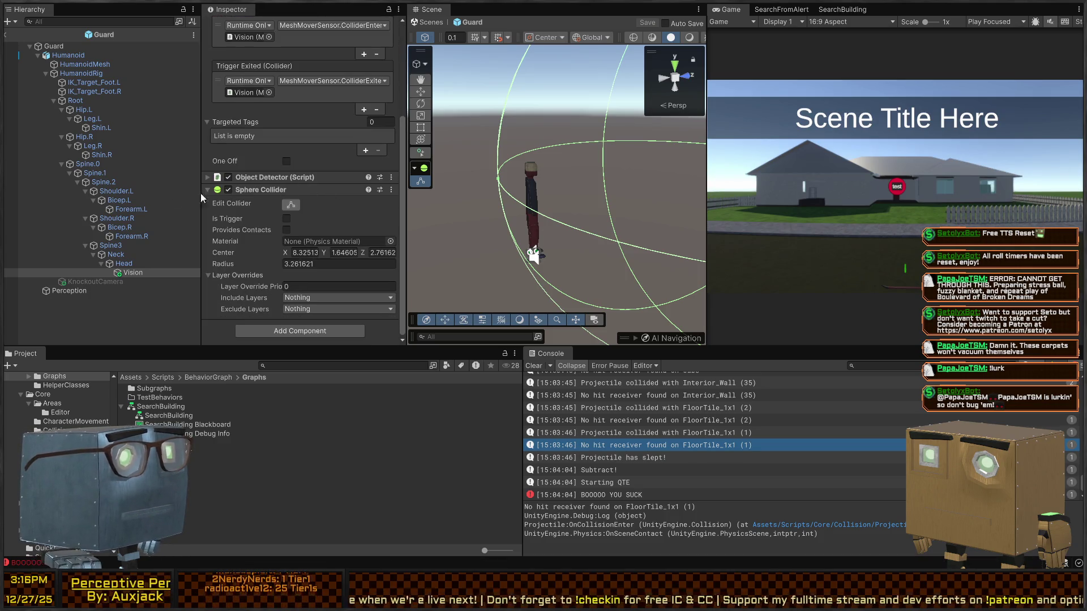
left_click(319, 175)
scroll(247, 195, "down", 2)
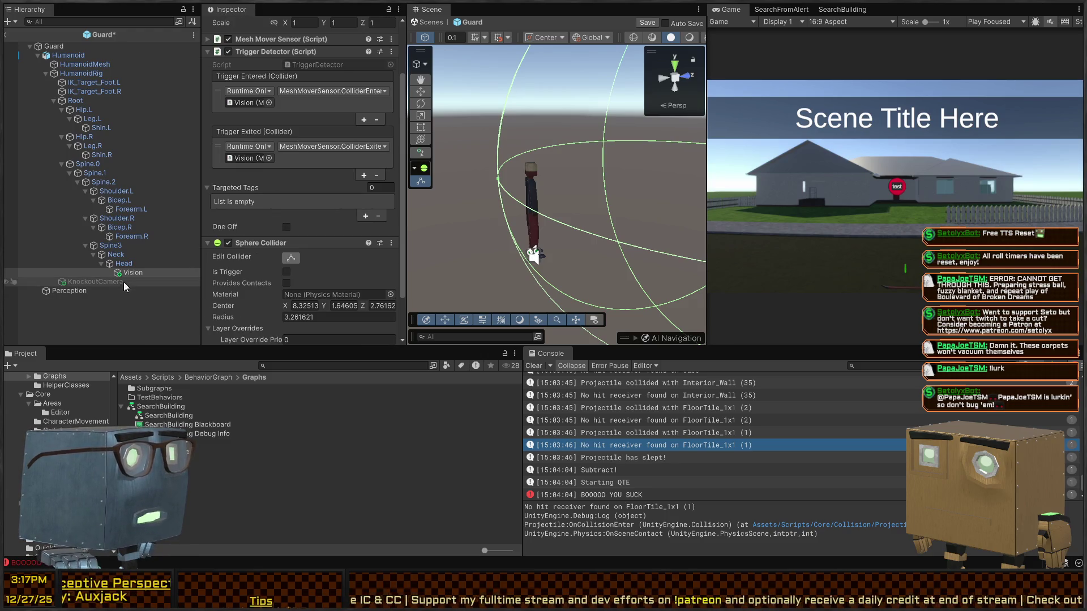
Assign the Perception Perceiver to Player Lookout's Detector field and return to the Mission 1 Remake2 scene.
left_click(85, 290)
scroll(236, 225, "down", 7)
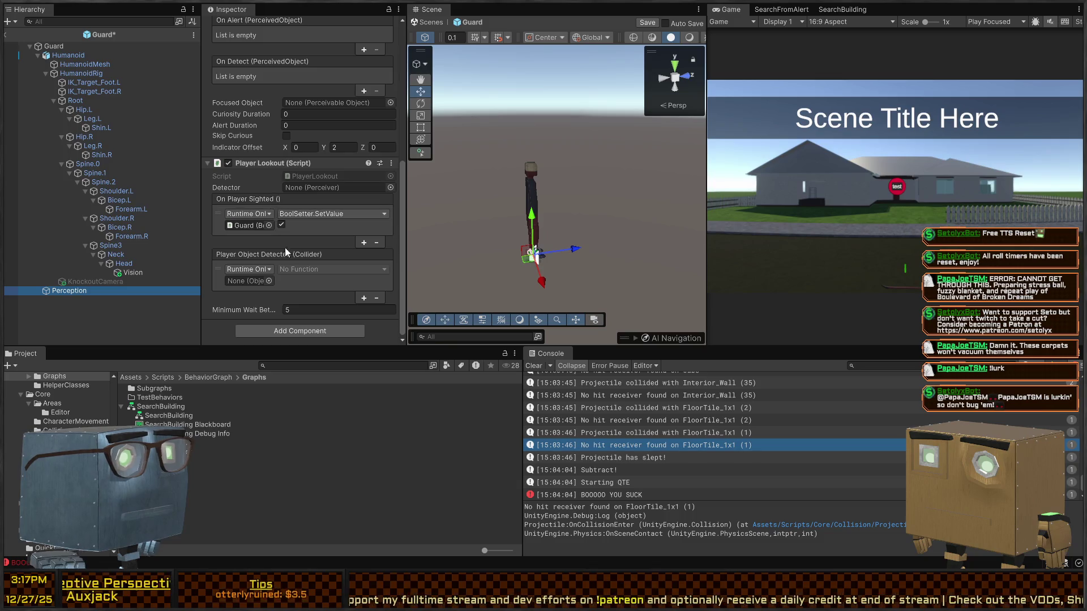
scroll(272, 147, "up", 7)
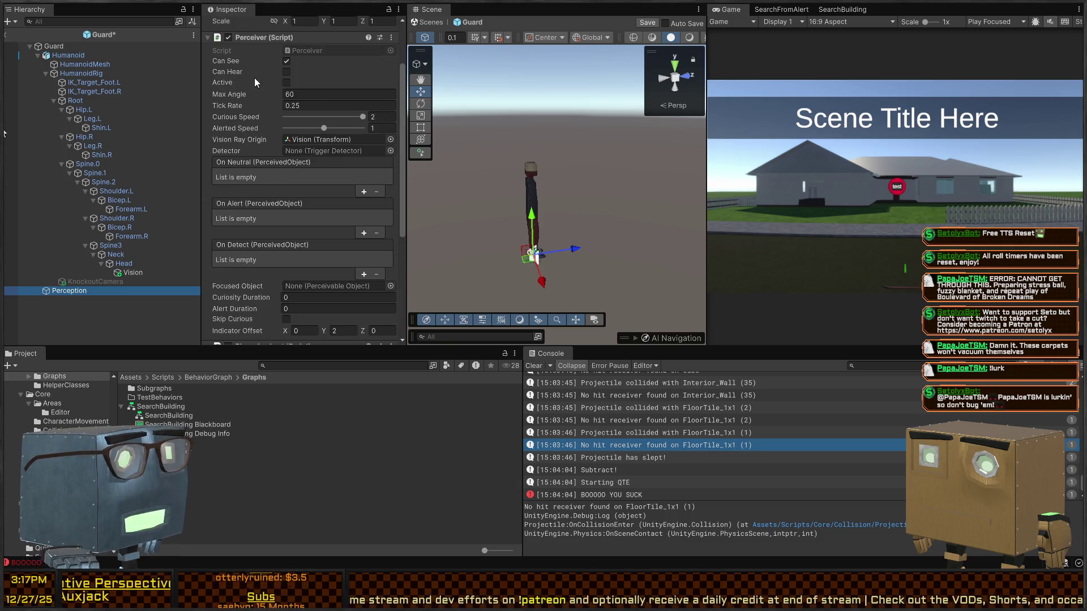
left_click(255, 108)
left_click_drag(254, 104, 334, 144)
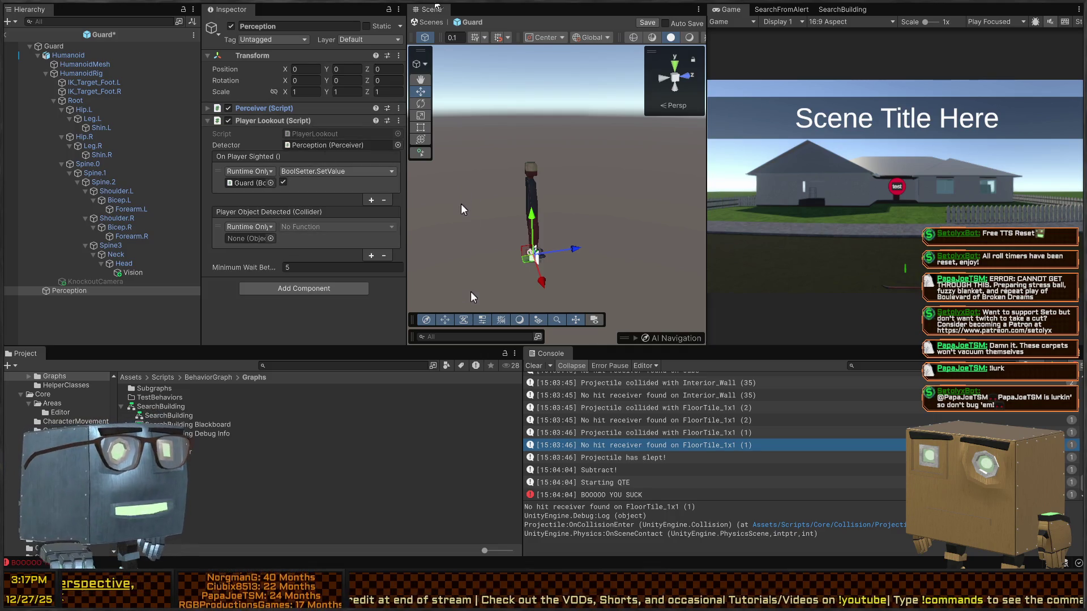
left_click(431, 22)
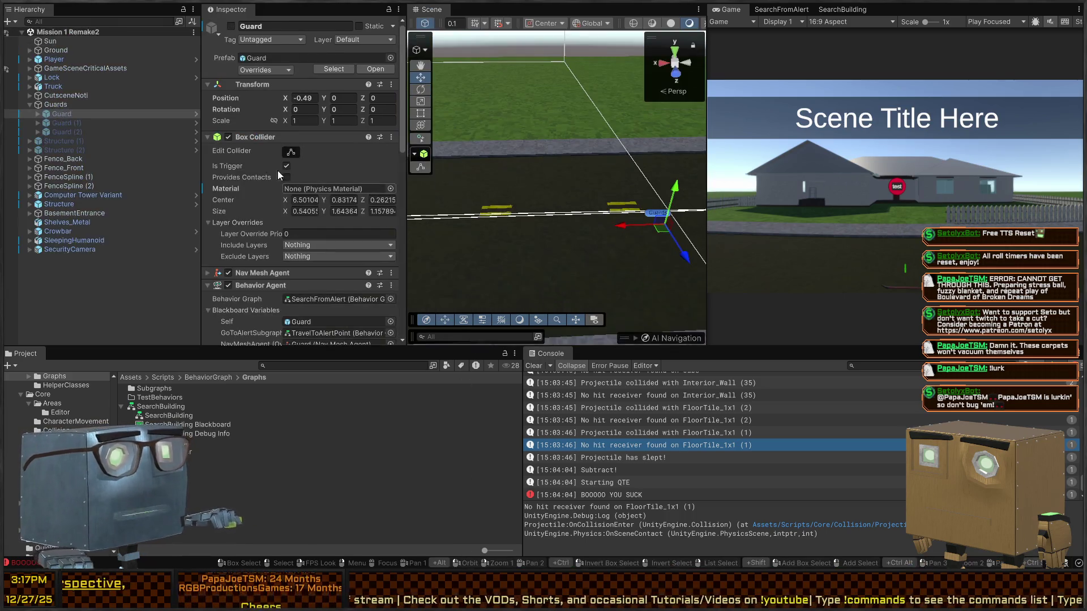
Select the SecurityCamera at the house and review its Player Lookout setup in the Inspector.
key("w")
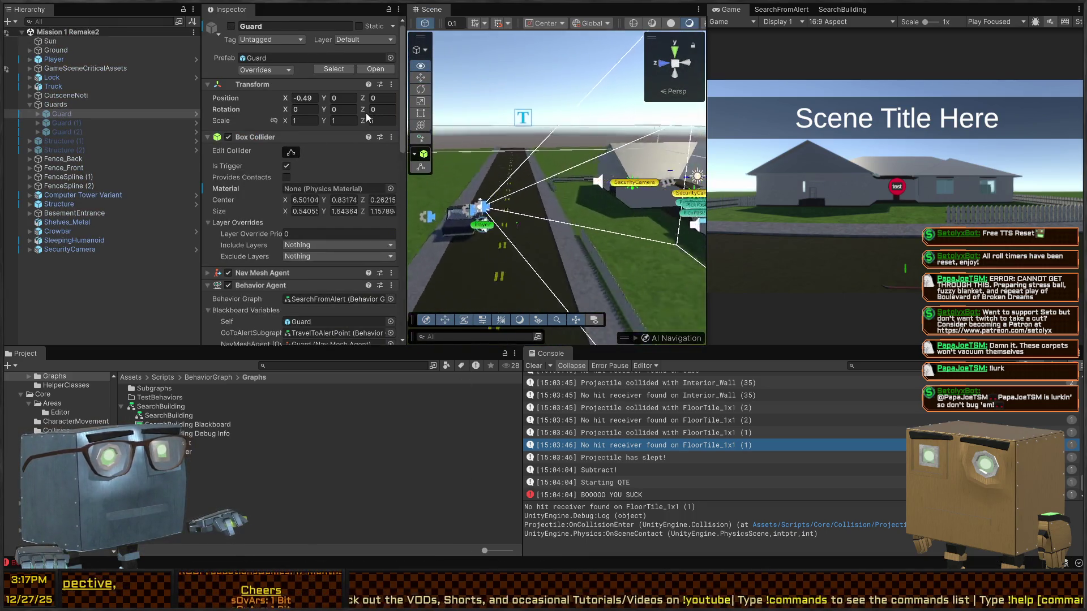
left_click(560, 141)
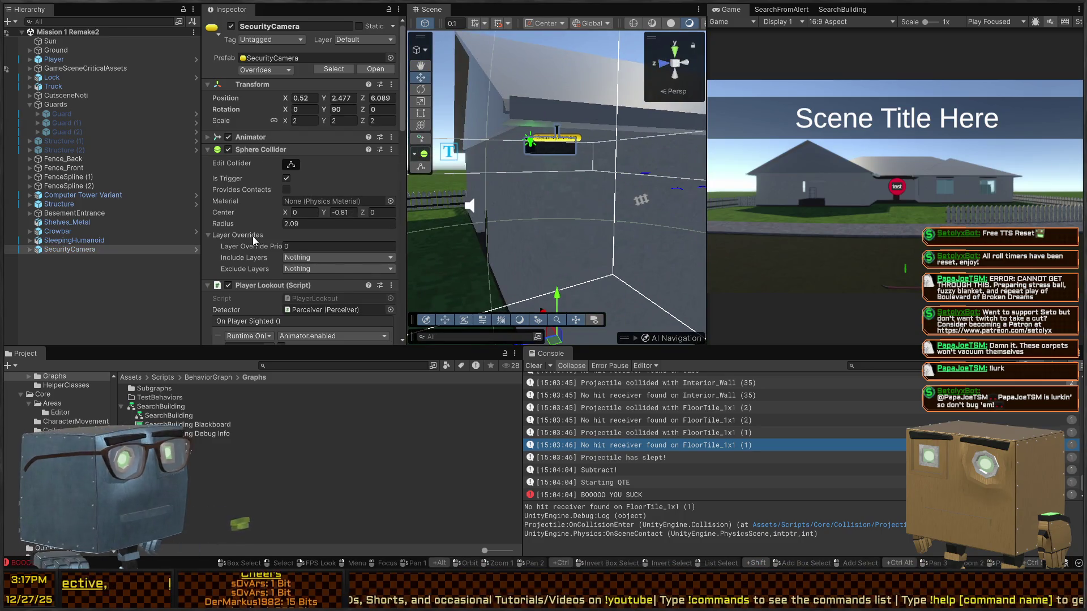
scroll(262, 181, "down", 10)
scroll(261, 175, "up", 3)
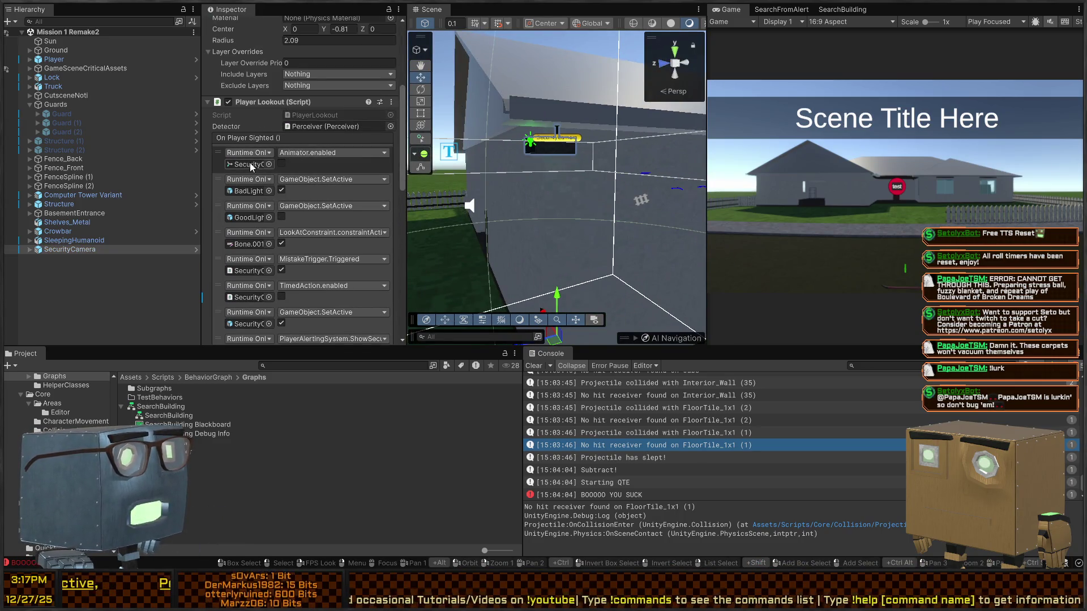
scroll(249, 148, "down", 5)
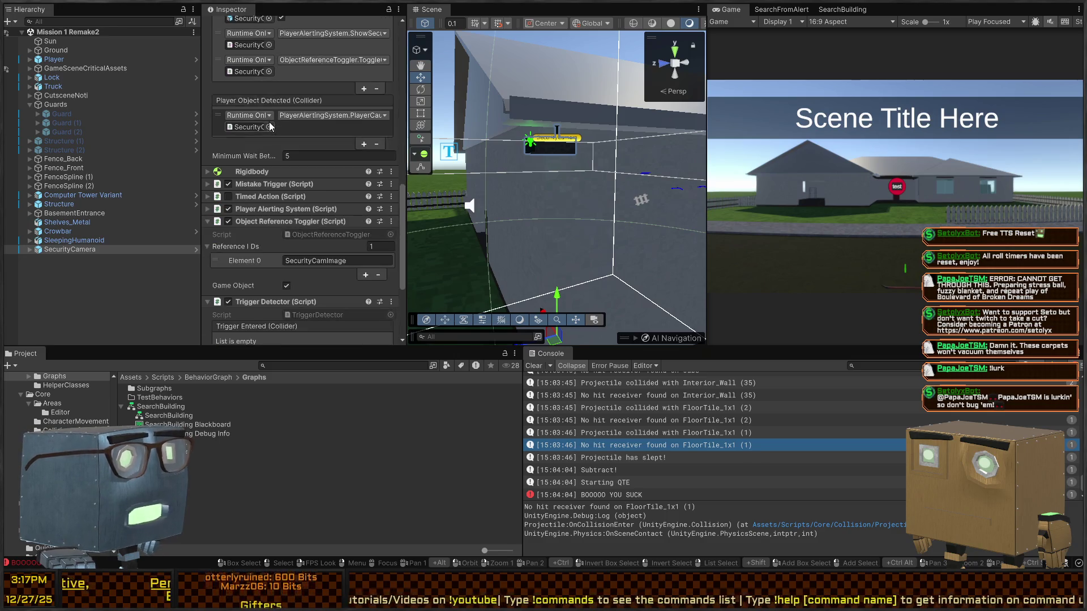
scroll(272, 170, "up", 4)
scroll(290, 123, "down", 10)
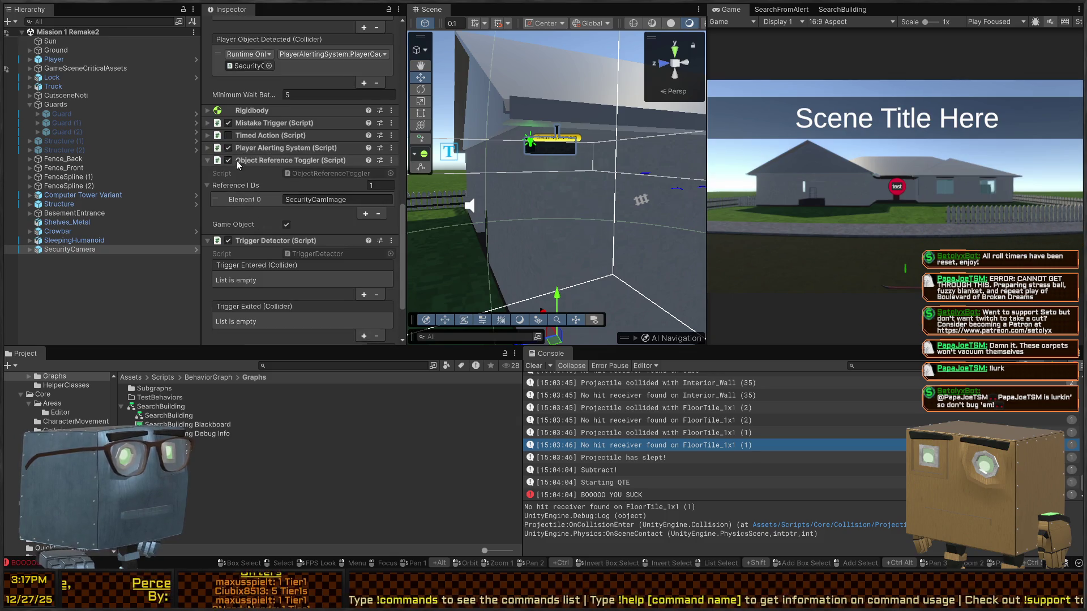
scroll(266, 164, "down", 2)
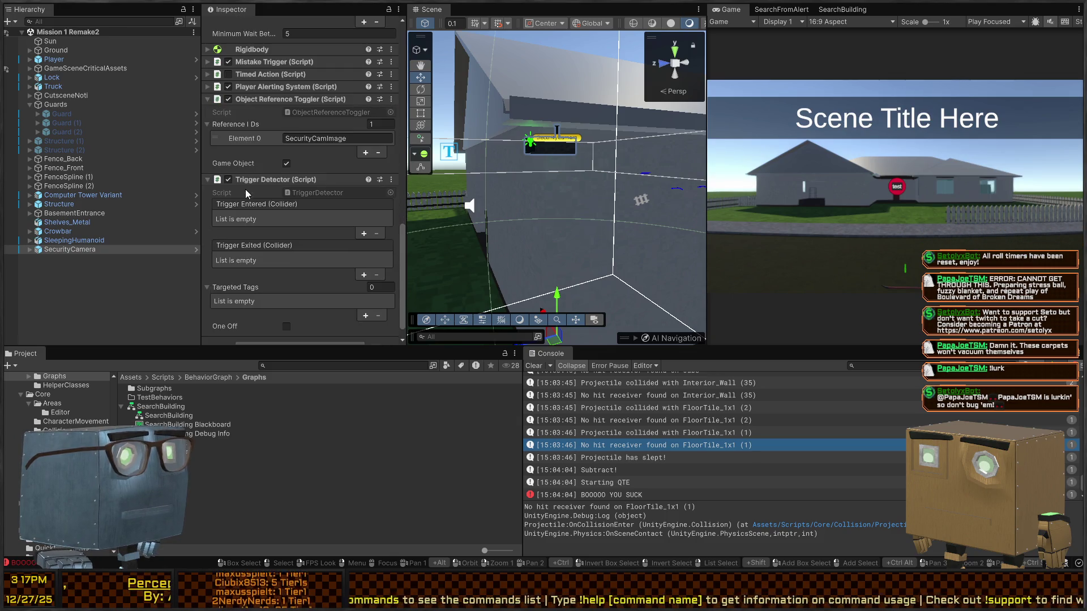
left_click(260, 99)
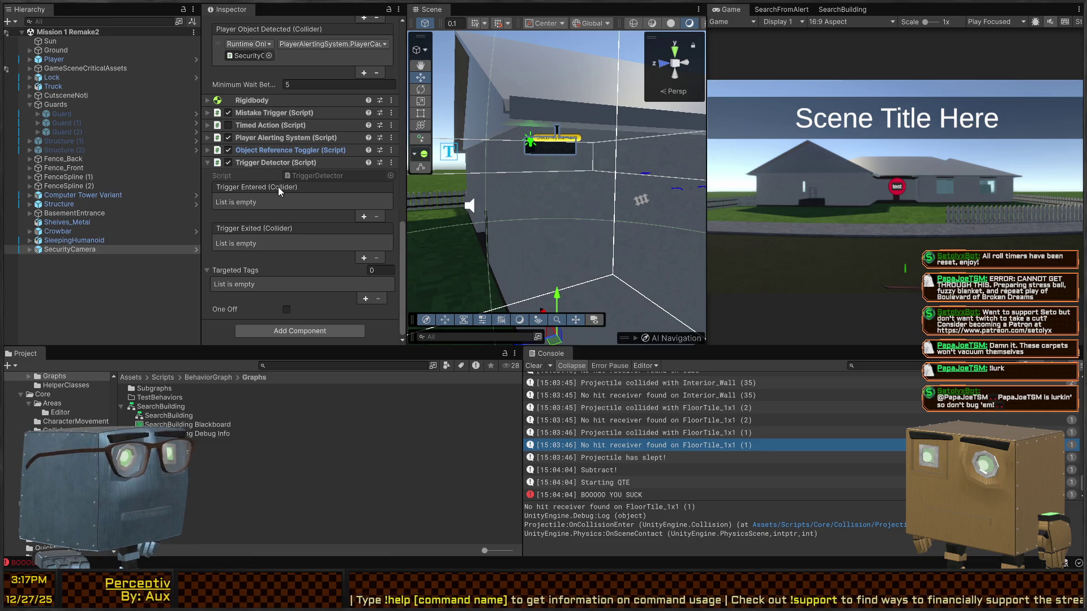
Expand the SecurityCamera's Player Alerting System settings, then reopen the Guard prefab.
scroll(278, 187, "up", 3)
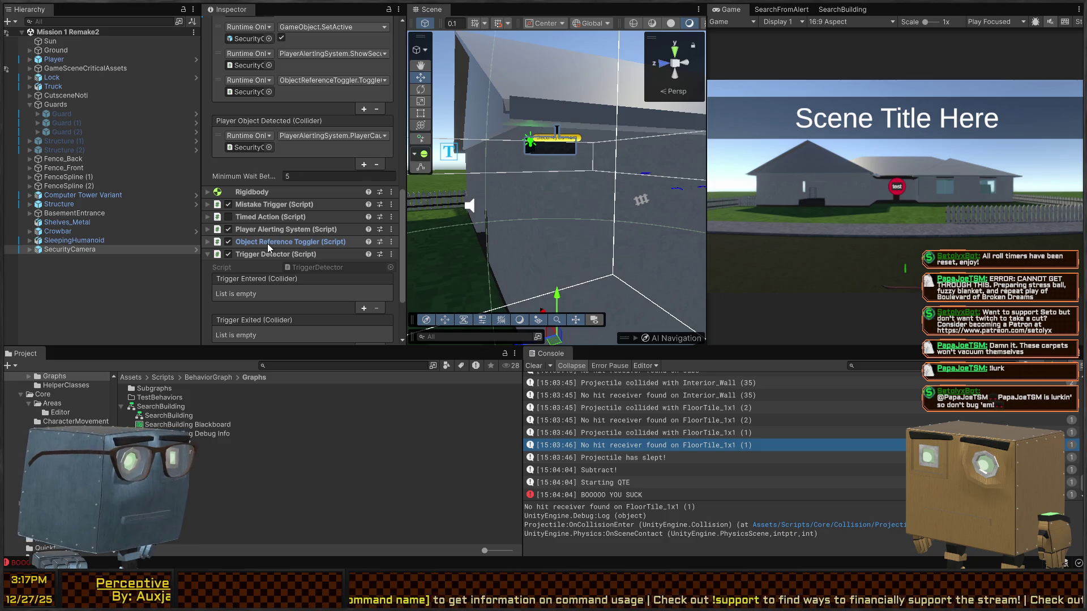
left_click(277, 230)
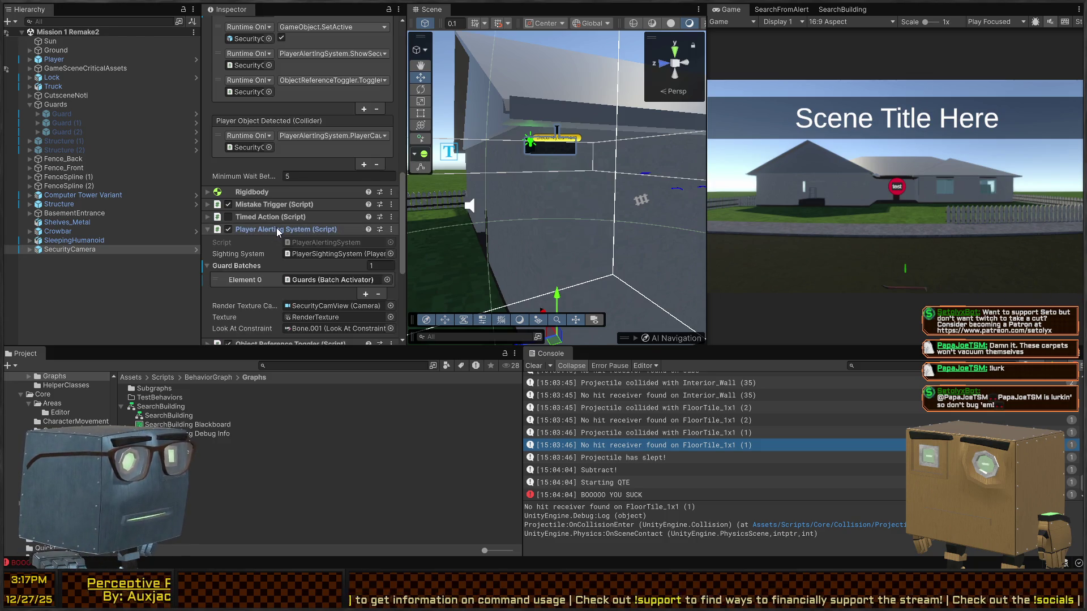
scroll(272, 187, "up", 10)
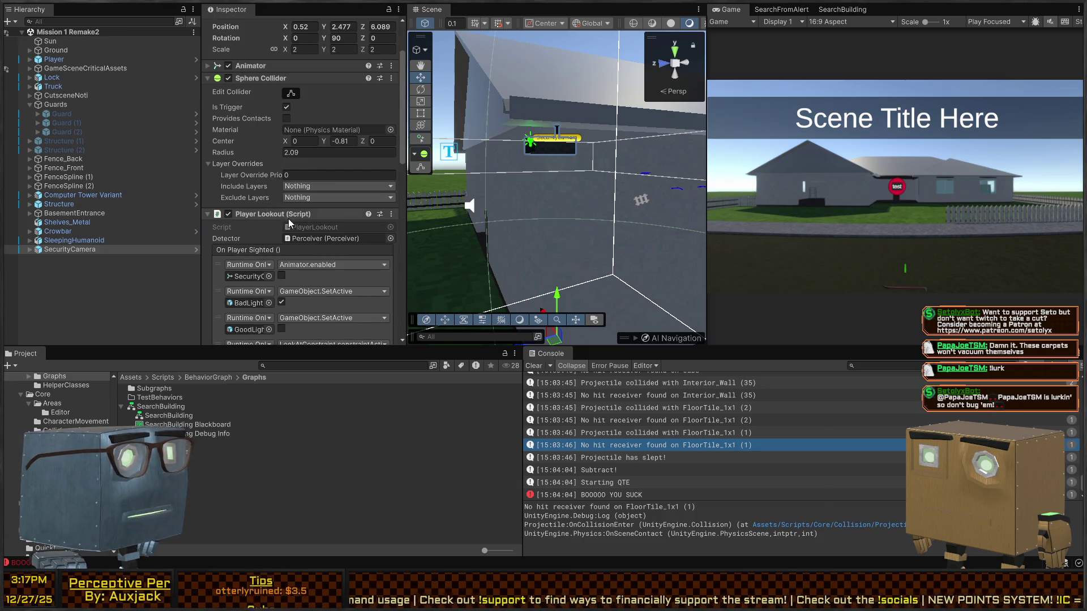
scroll(283, 198, "down", 10)
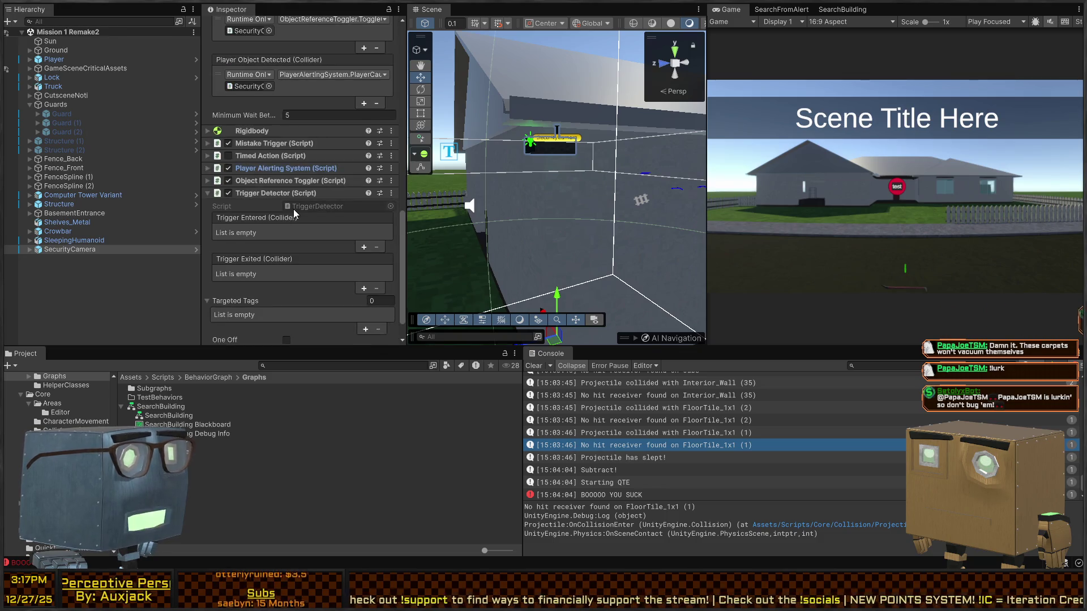
scroll(294, 209, "down", 2)
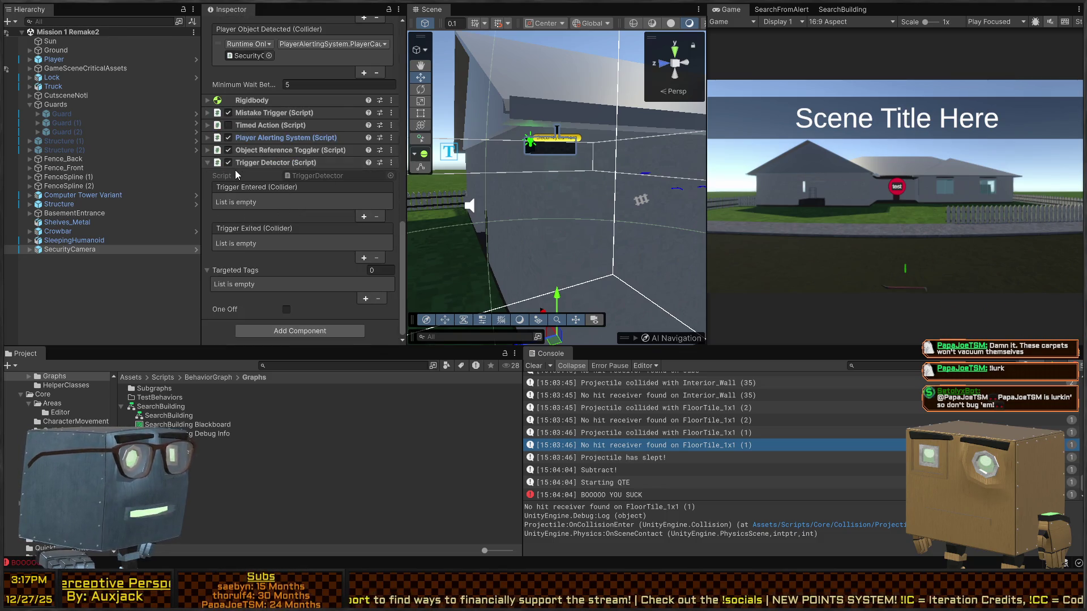
mouse_move(654, 174)
left_mouse_down()
mouse_move(1052, 170)
mouse_move(59, 197)
left_mouse_up()
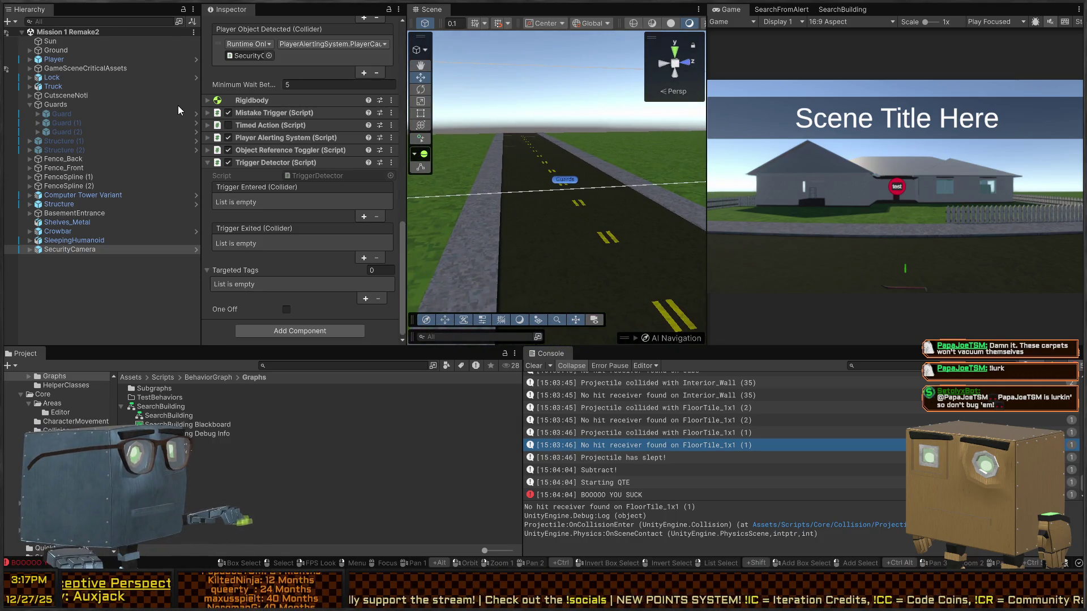
left_click(197, 113)
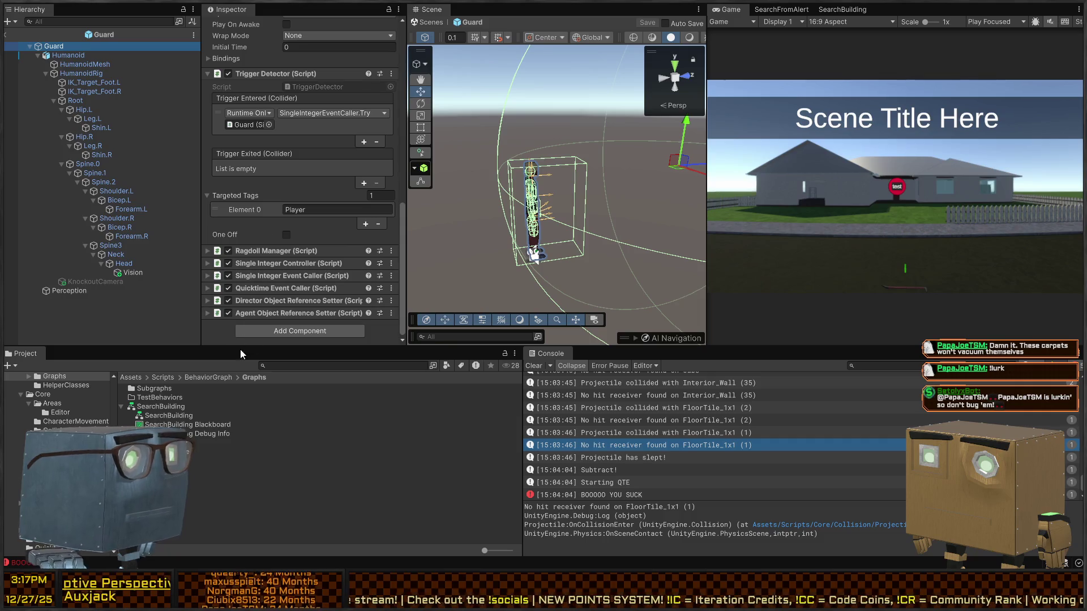
Disable Vision's Mesh Mover Sensor and remove its Trigger Entered and Trigger Exited event entries.
left_click(133, 272)
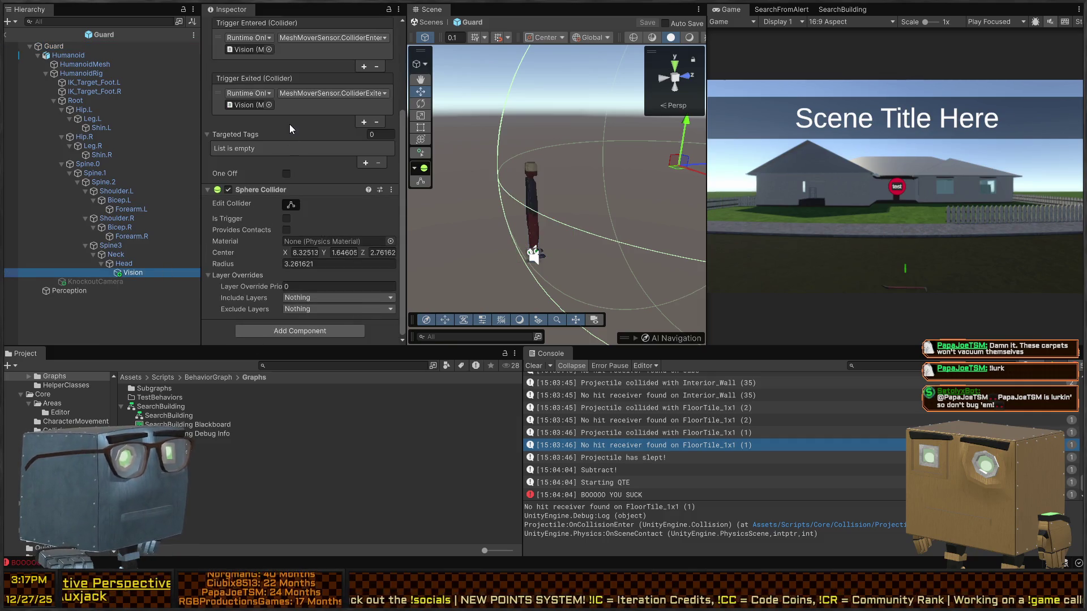
scroll(290, 124, "up", 5)
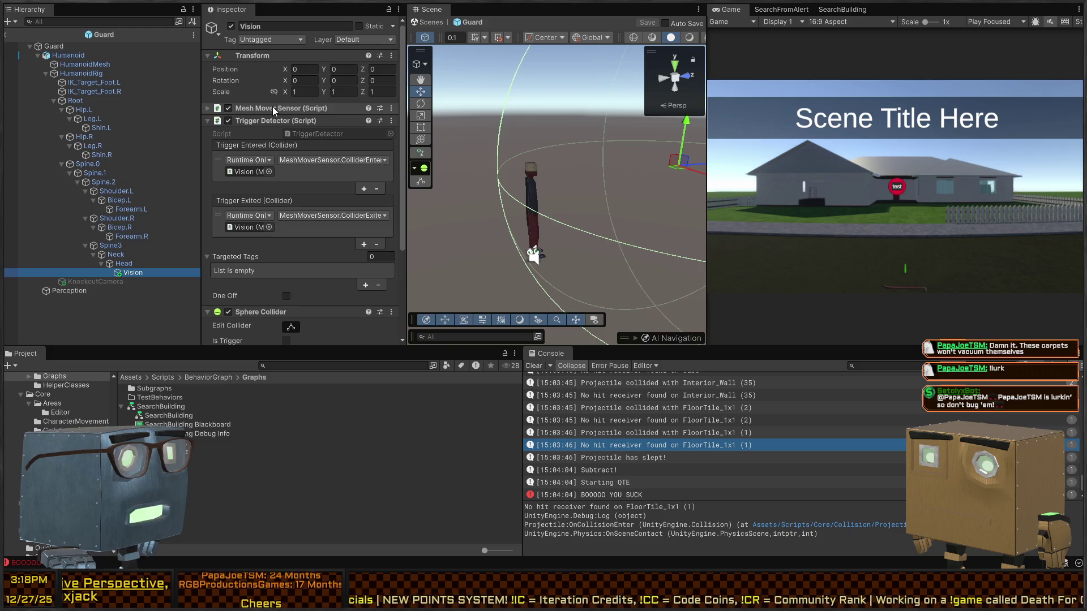
left_click(228, 108)
scroll(298, 175, "down", 2)
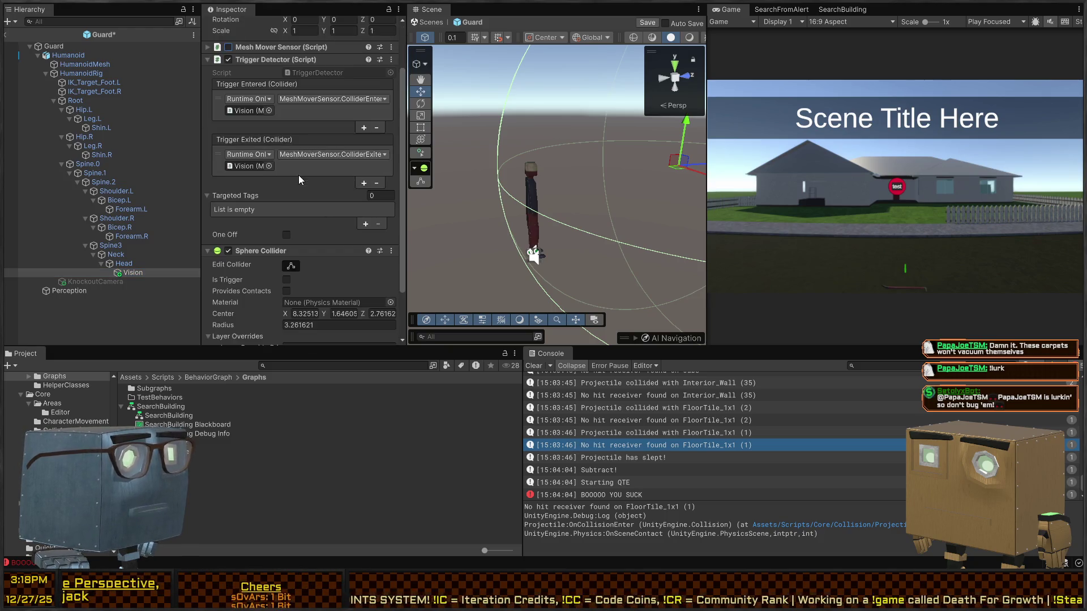
scroll(302, 174, "up", 1)
left_click(352, 142)
left_click(376, 158)
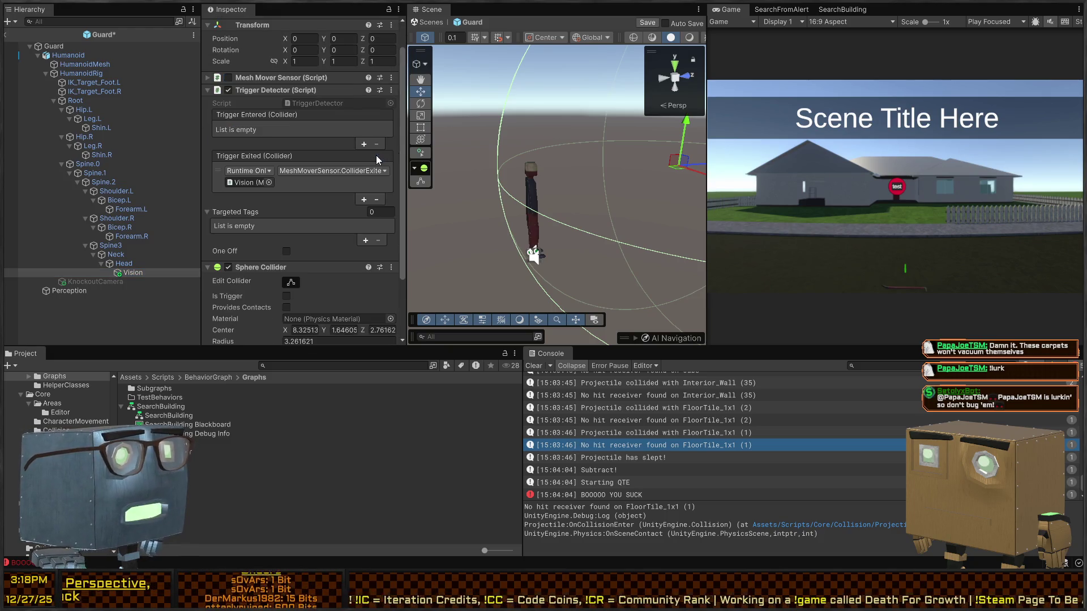
left_click(376, 199)
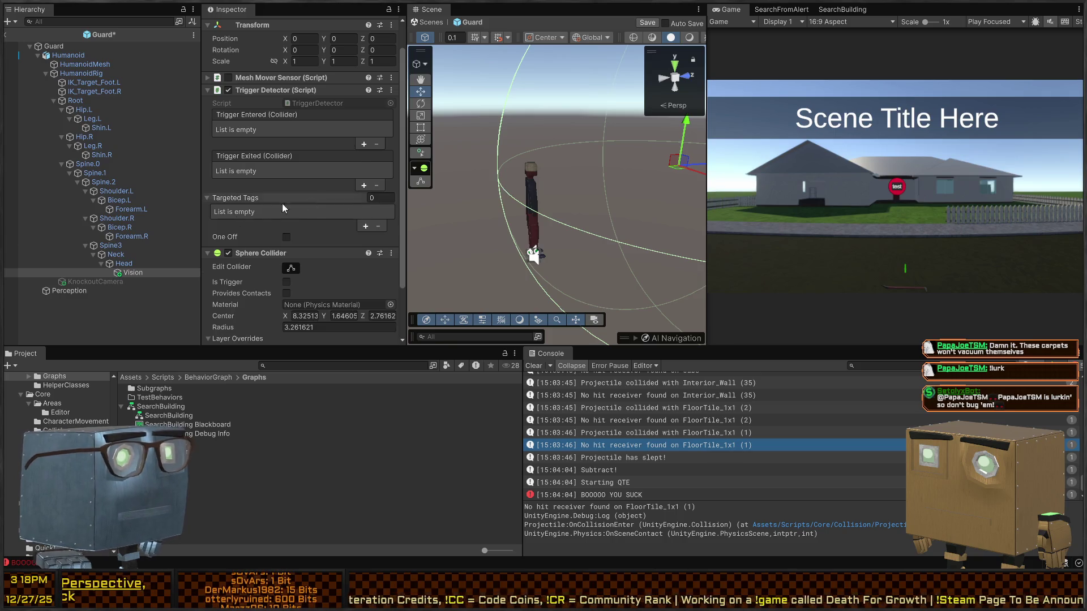
Check the Perception object's Perceiver settings, save the Guard prefab, and return to the mission scene.
left_click(65, 290)
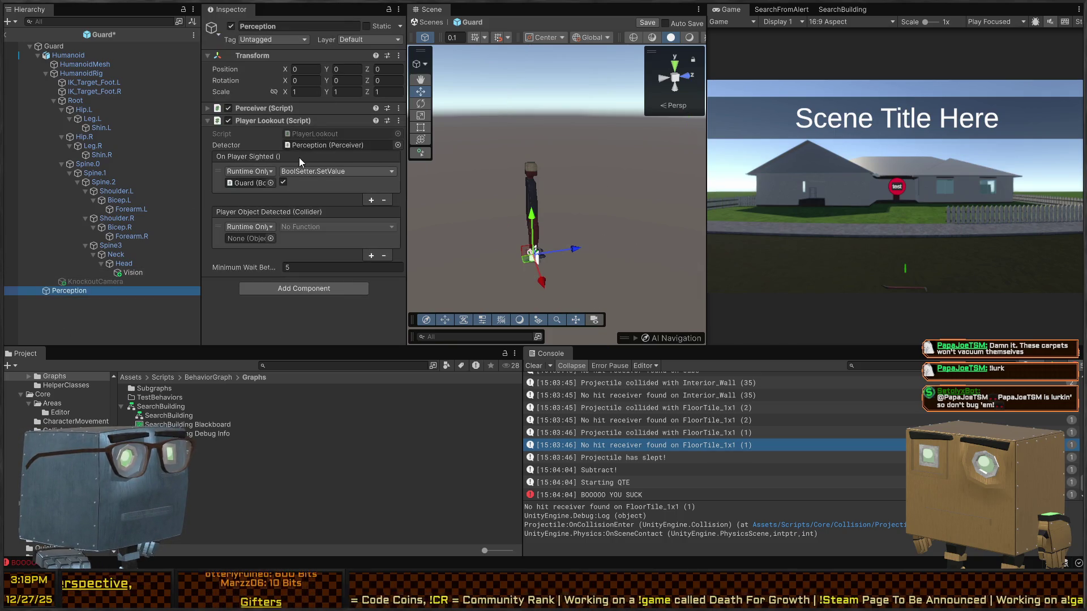
left_click(269, 109)
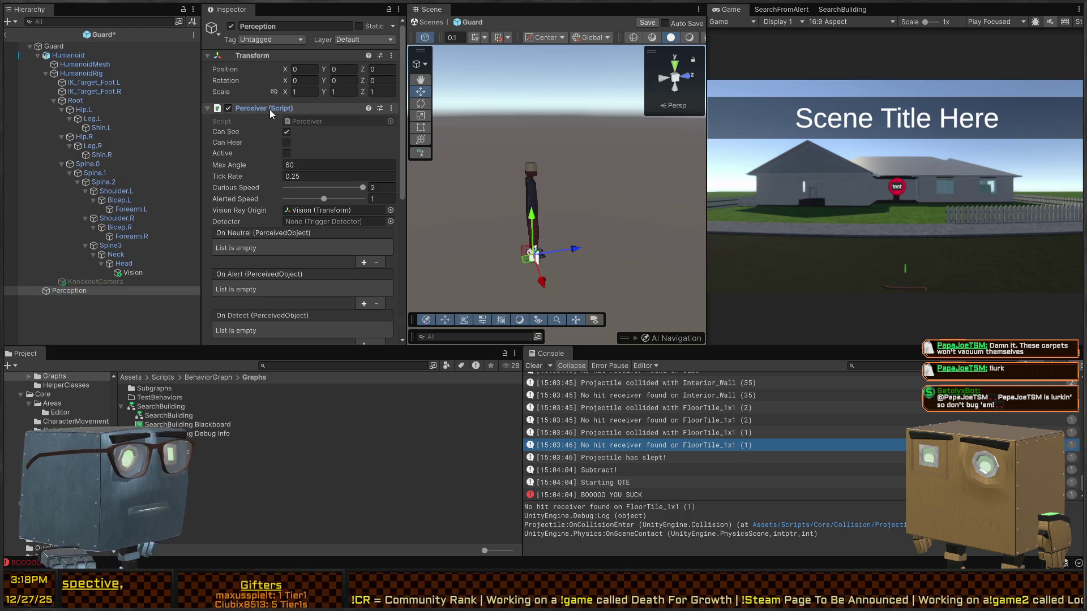
left_click(270, 110)
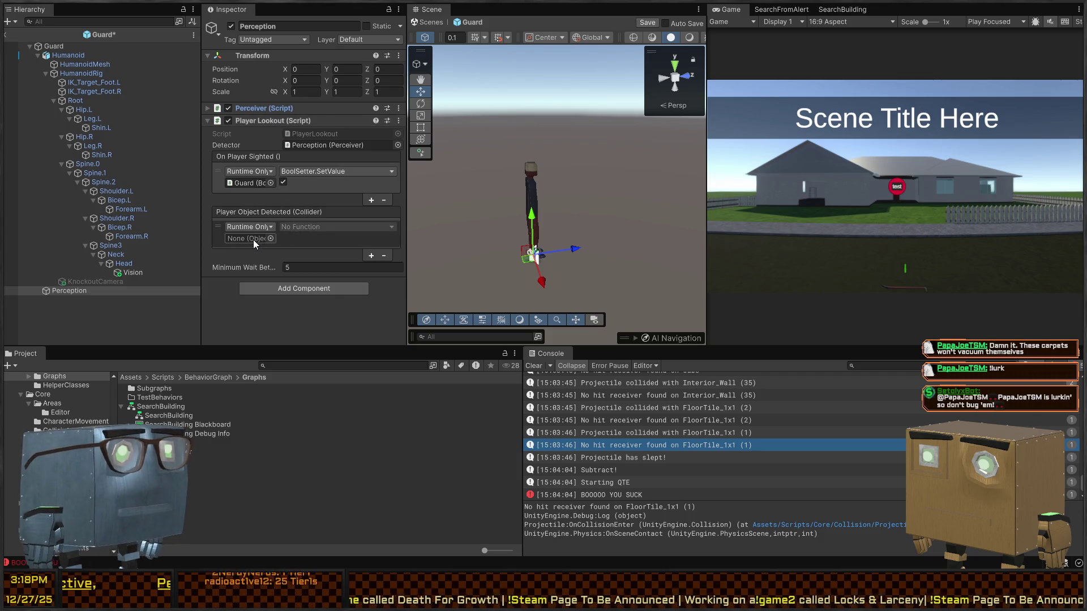
key("ctrl+s")
left_click(432, 22)
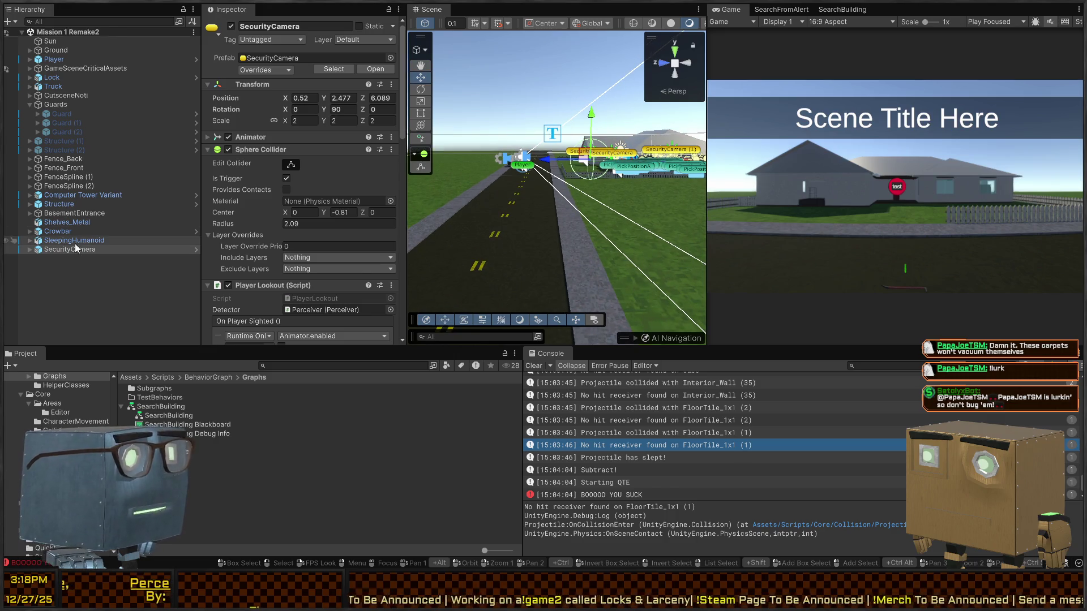
Open the Guard prefab from the Hierarchy.
scroll(265, 177, "down", 6)
scroll(267, 87, "up", 3)
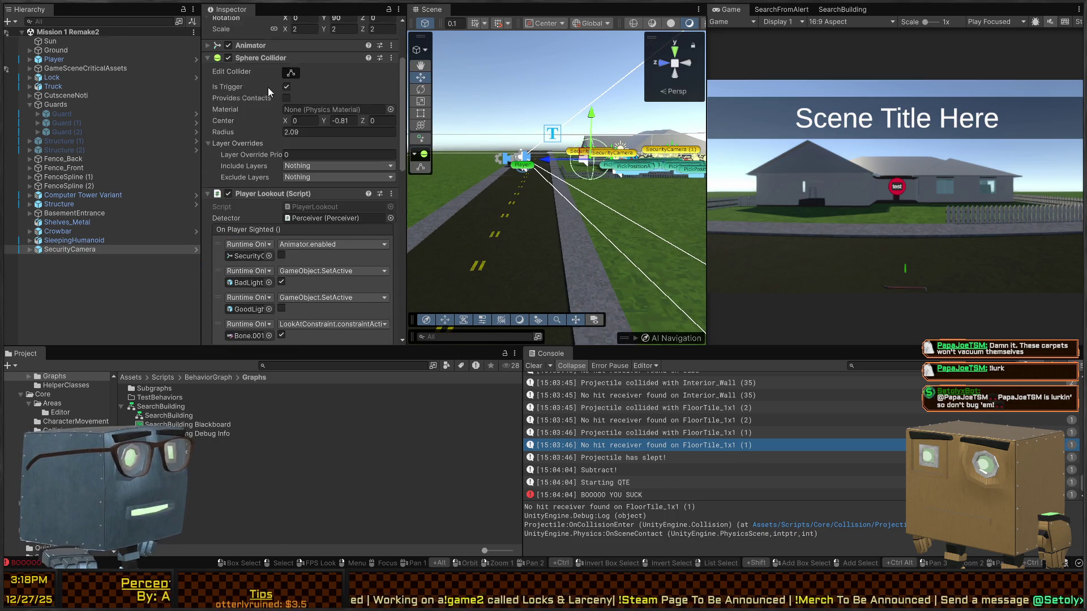
scroll(250, 142, "down", 6)
scroll(252, 147, "down", 4)
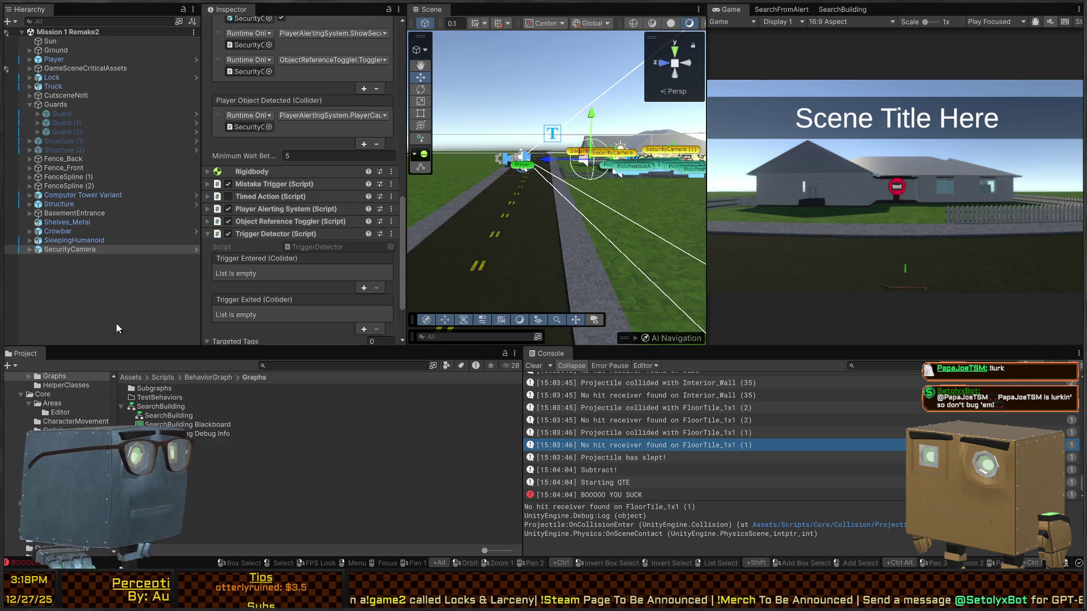
left_click(195, 114)
Select the Perception object, expand its Perceiver, and open the PlayerLookout script in code.
left_click(123, 274)
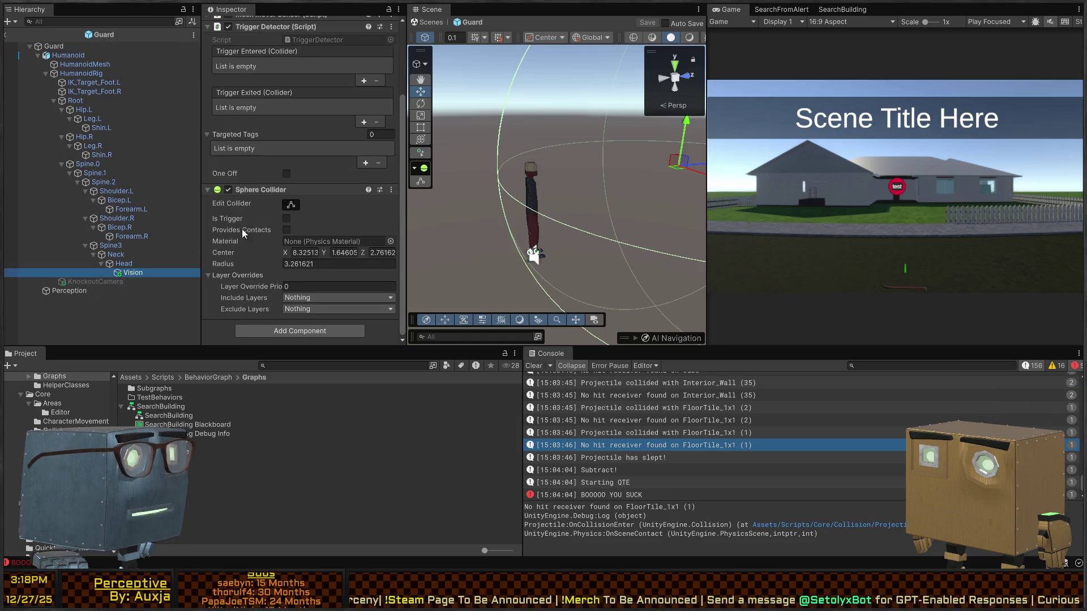
scroll(255, 227, "up", 3)
left_click(74, 290)
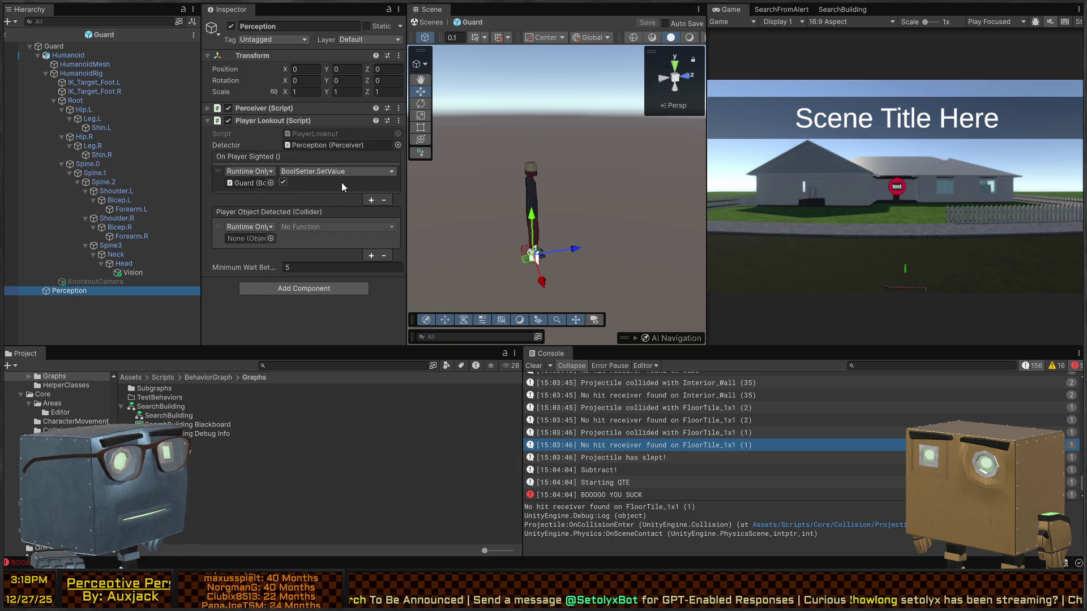
left_click(265, 107)
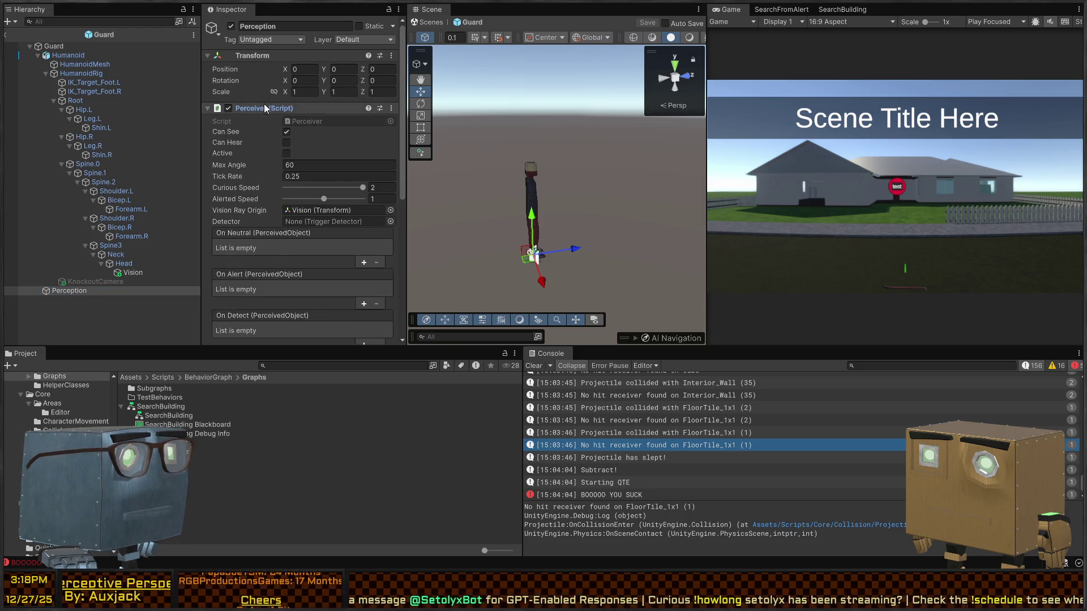
scroll(284, 232, "down", 3)
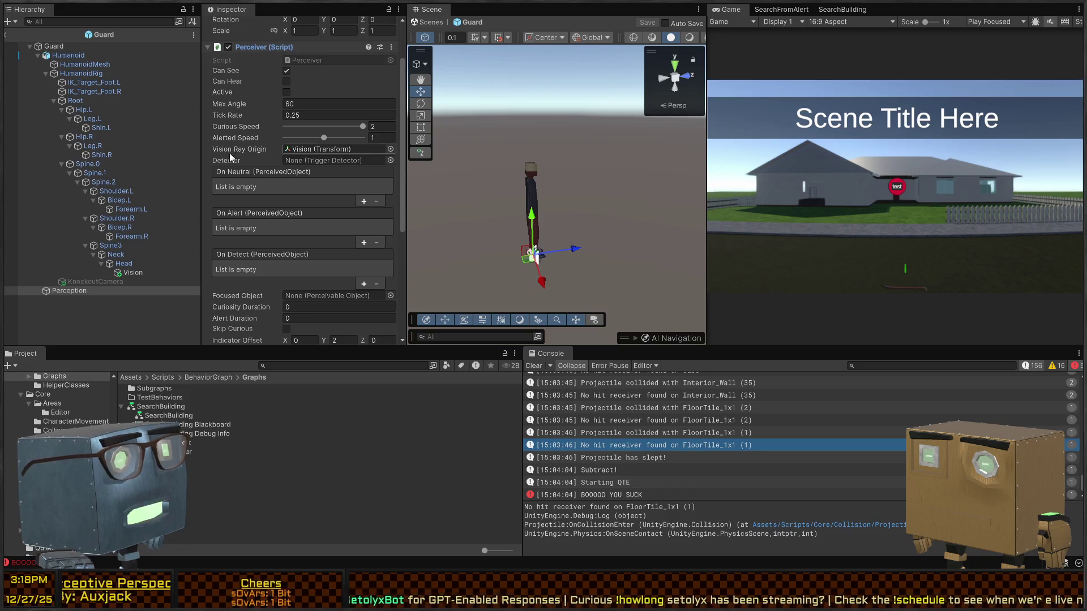
scroll(246, 175, "down", 10)
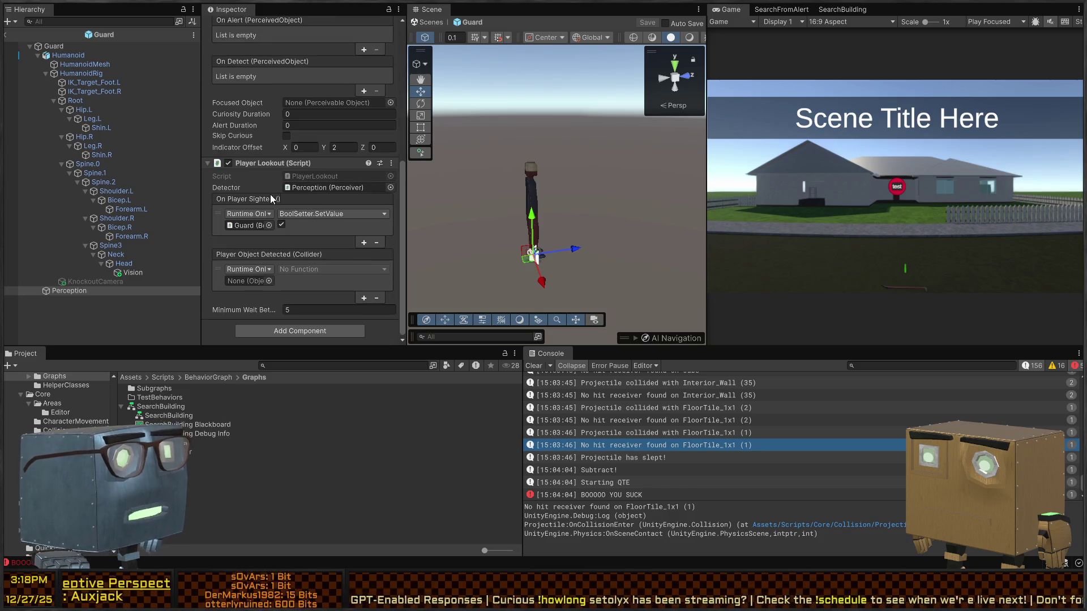
double_click(331, 178)
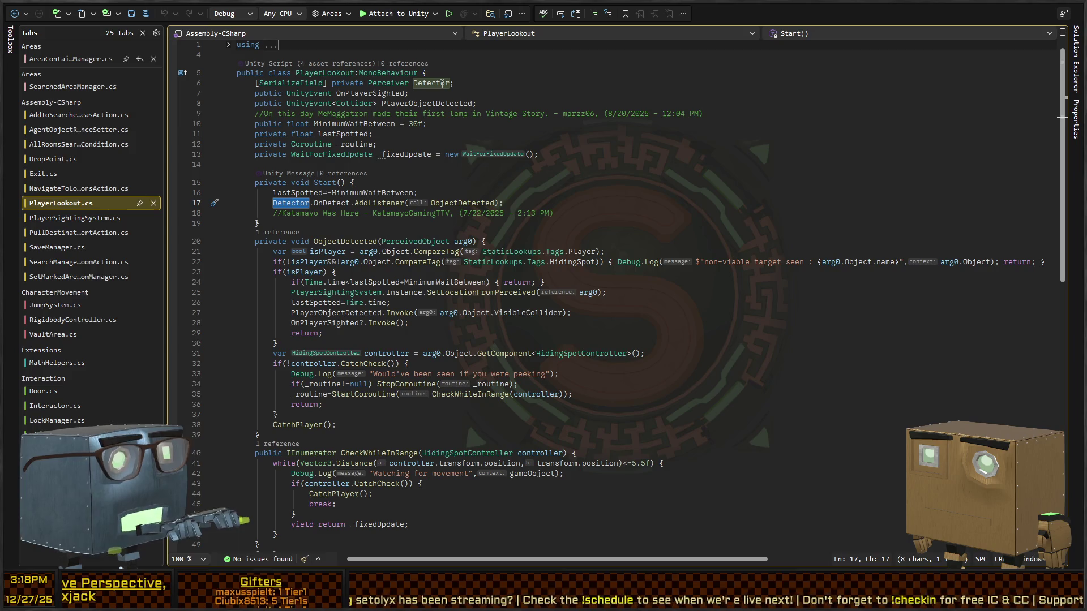
In PlayerLookout.cs, review the Detector field, Start's OnDetect subscription and ObjectDetected, then switch back to Unity.
double_click(442, 84)
key("ctrl+shift+Down")
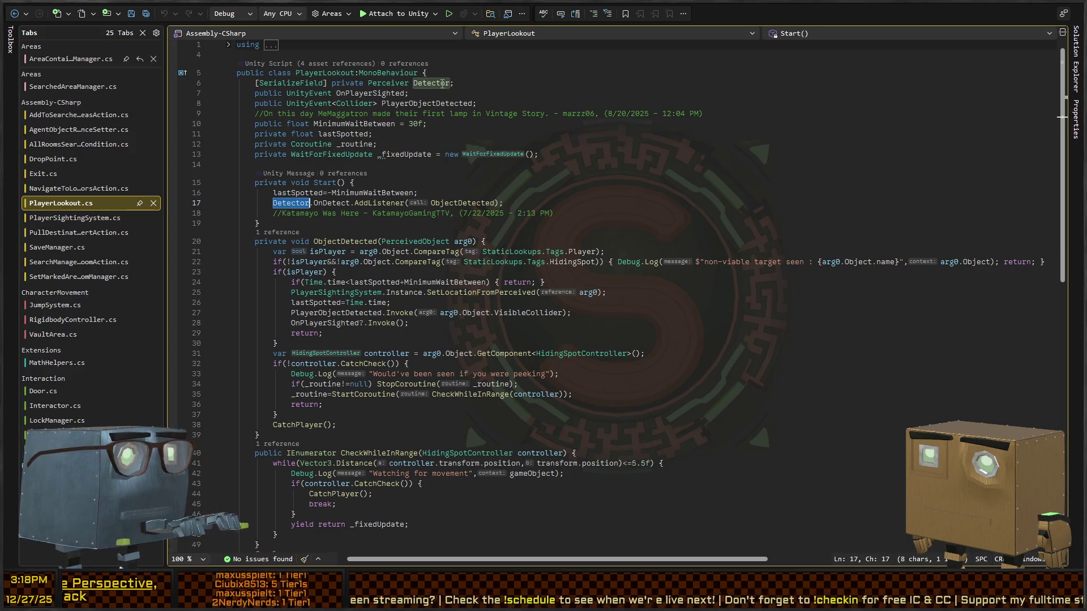
scroll(374, 200, "down", 4)
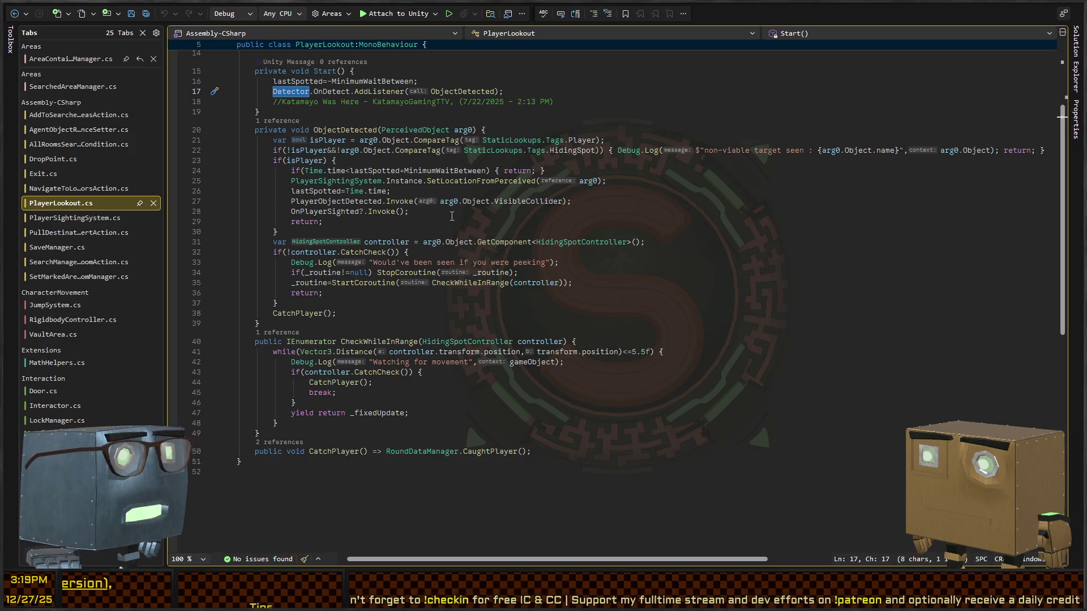
key("alt+Tab")
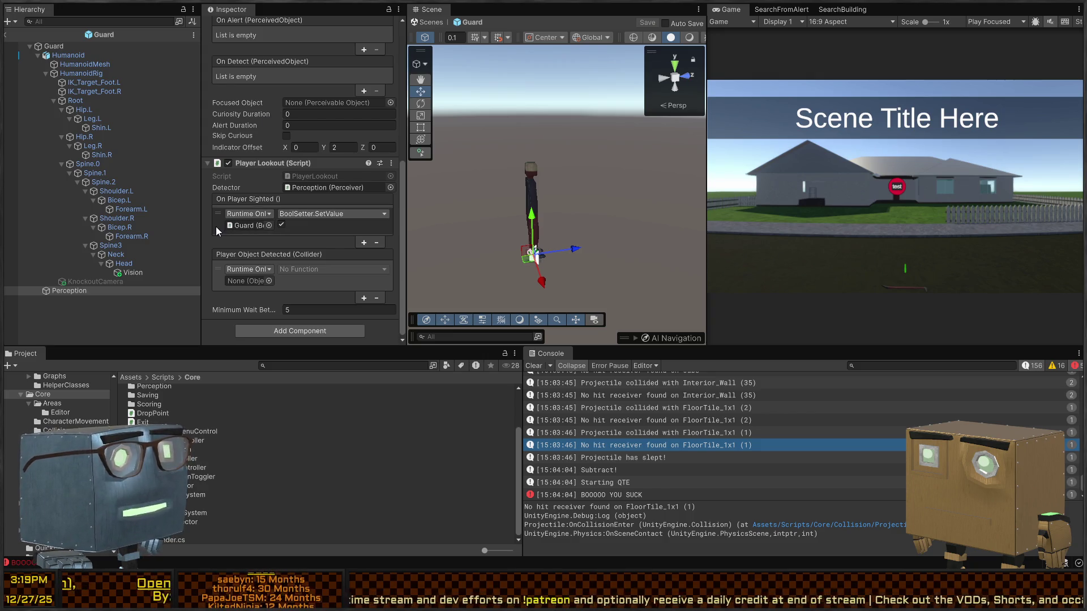
Remove the BoolSetter response from On Player Sighted and the empty Player Object Detected response.
left_click(305, 232)
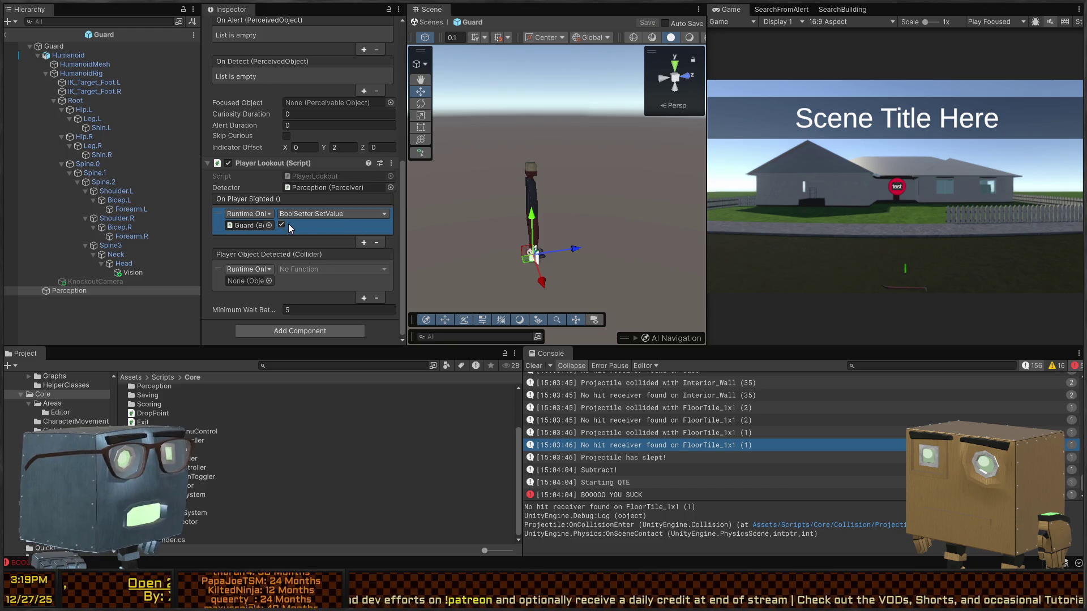
left_click(379, 241)
left_click(361, 287)
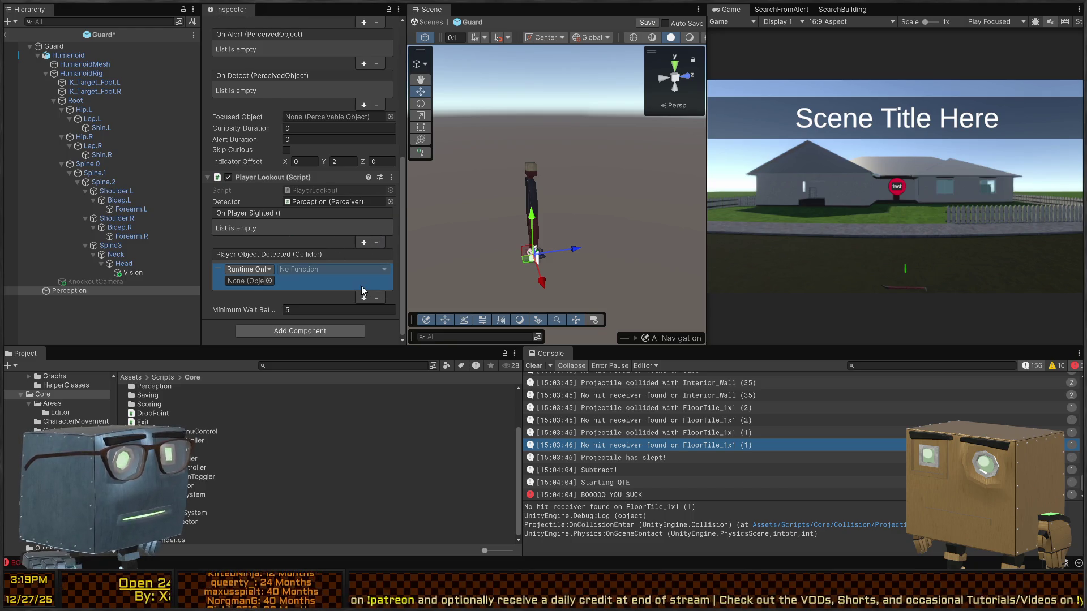
left_click(376, 297)
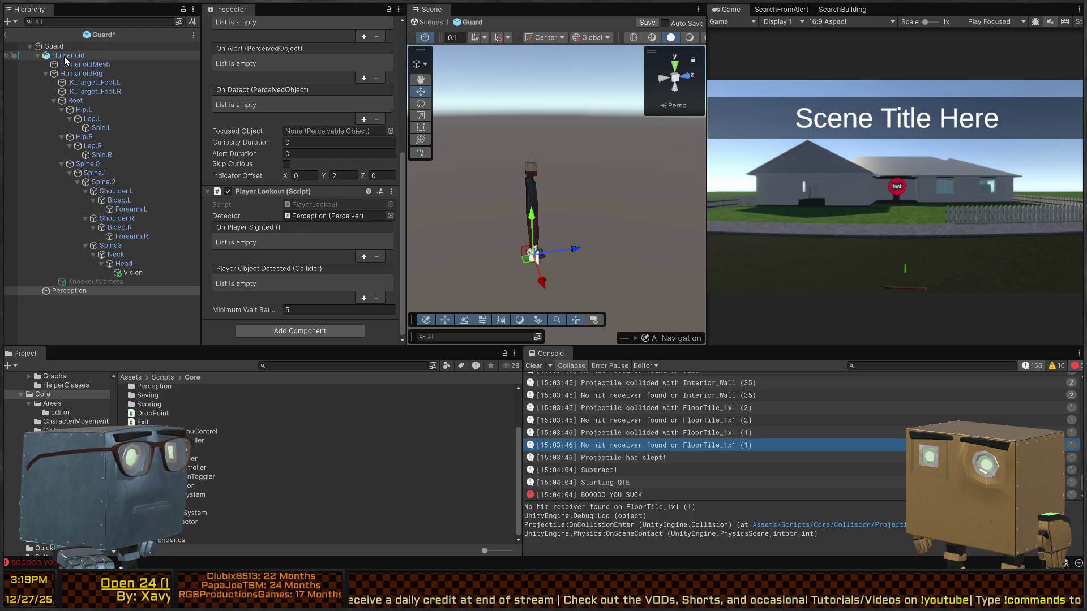
Add an On Player Sighted response calling GameObject.SetActive on Guard, and save the prefab.
left_click(363, 258)
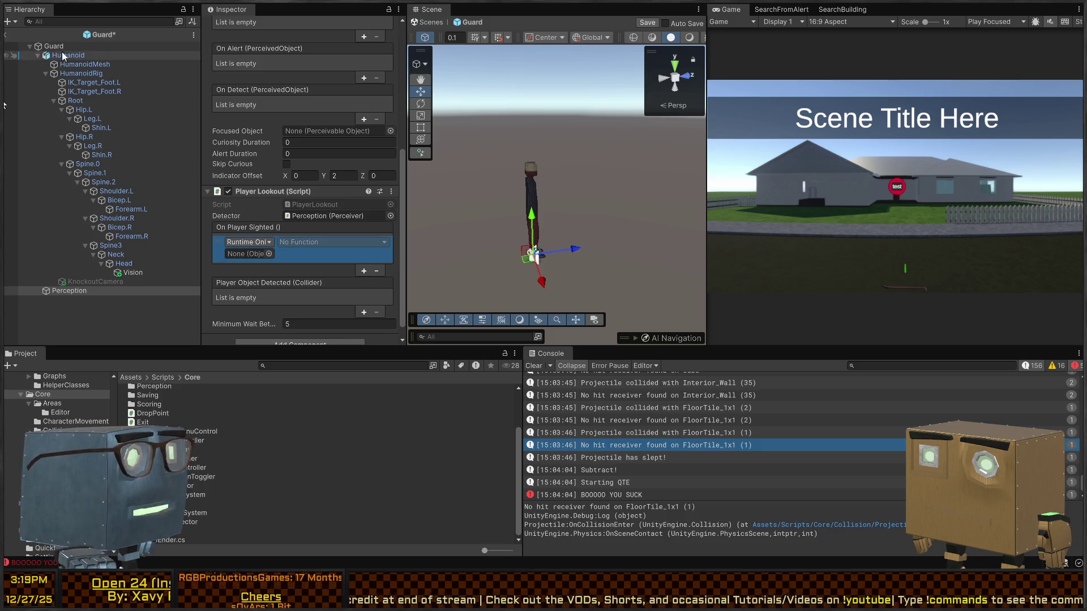
left_click_drag(53, 46, 244, 258)
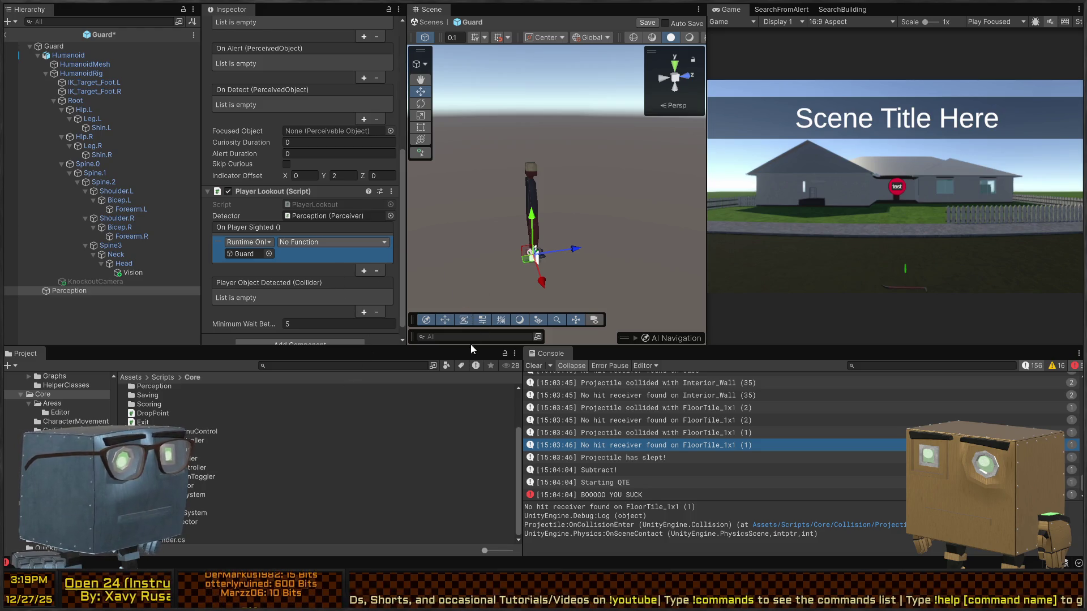
left_click(462, 362)
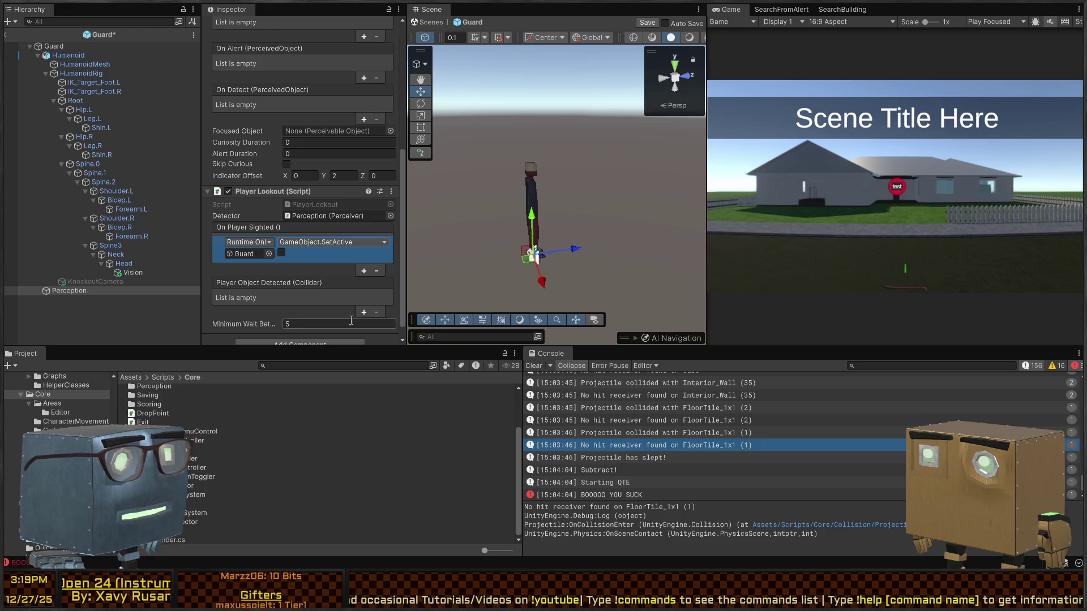
key("ctrl+s")
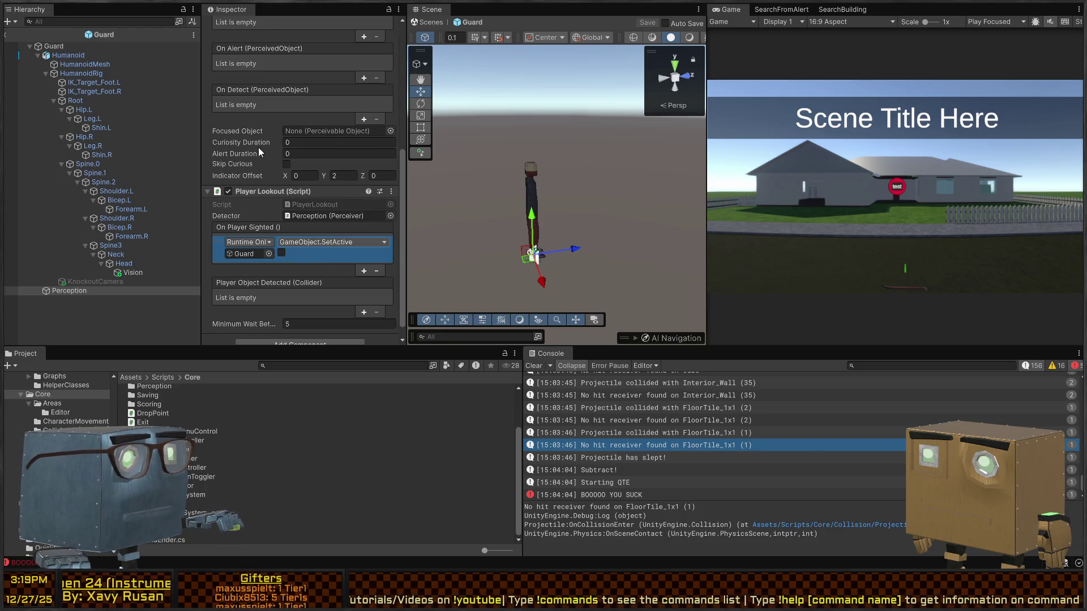
left_click(862, 165)
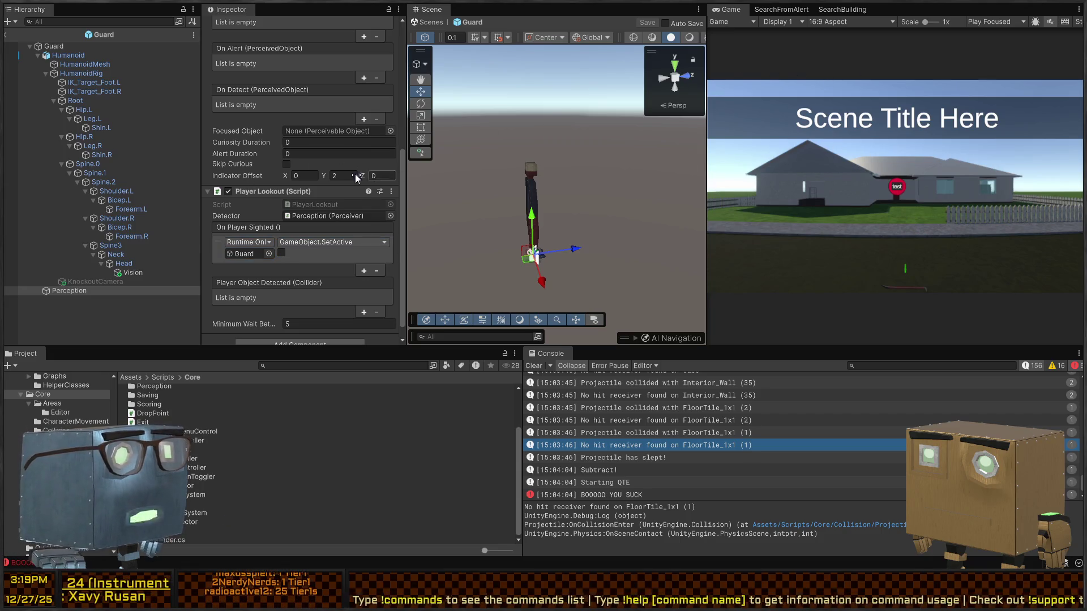
scroll(261, 216, "up", 10)
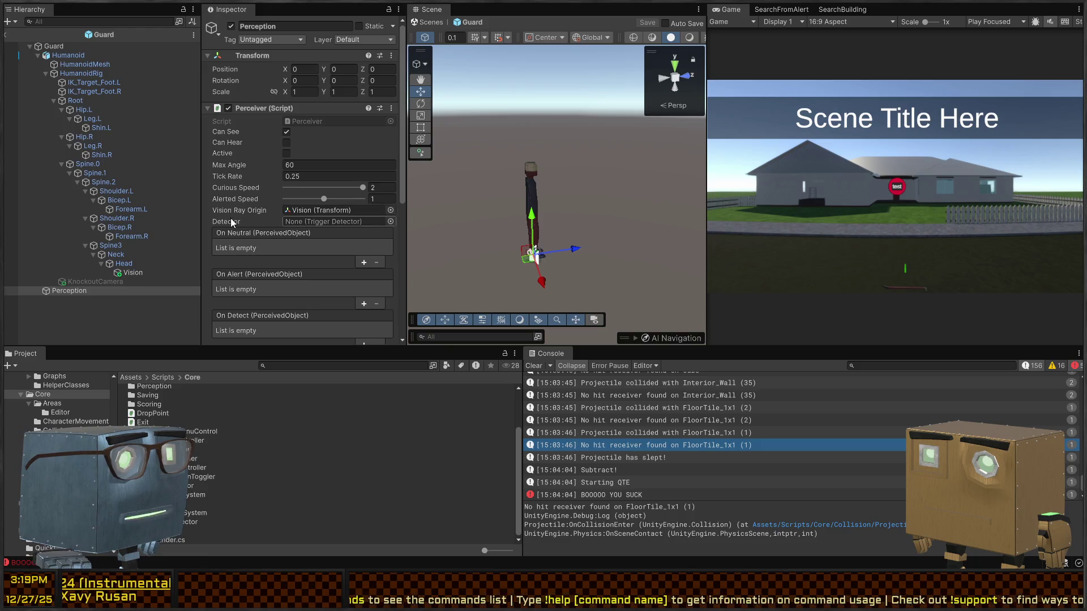
Give the Perceiver Curious Speed 1.1, Detector Vision, and Curiosity and Alert Durations of 2.
left_click_drag(364, 188, 335, 191)
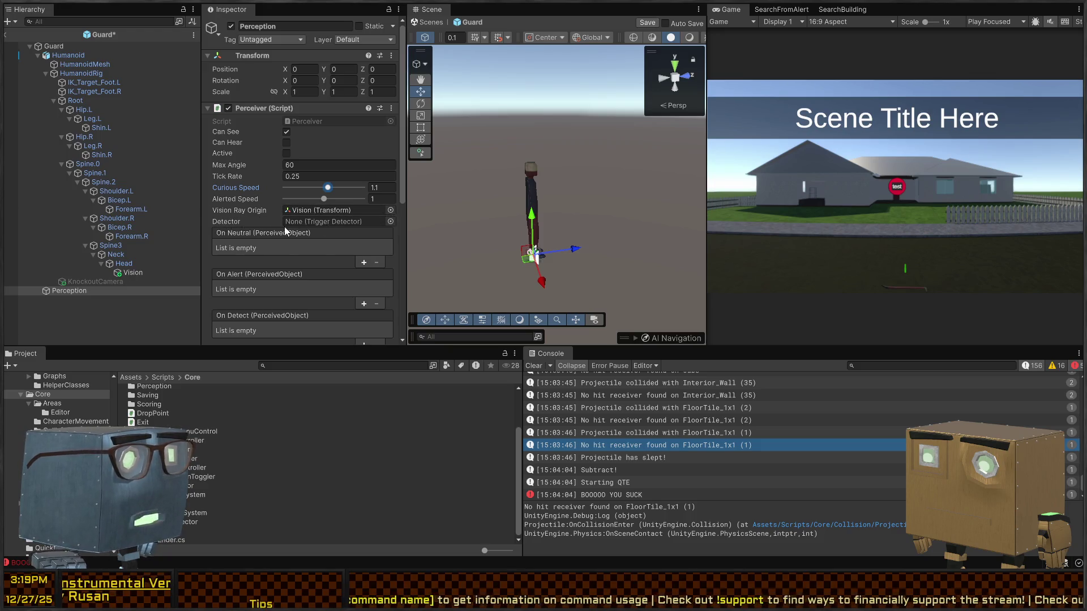
left_click(388, 223)
key("ctrl+v")
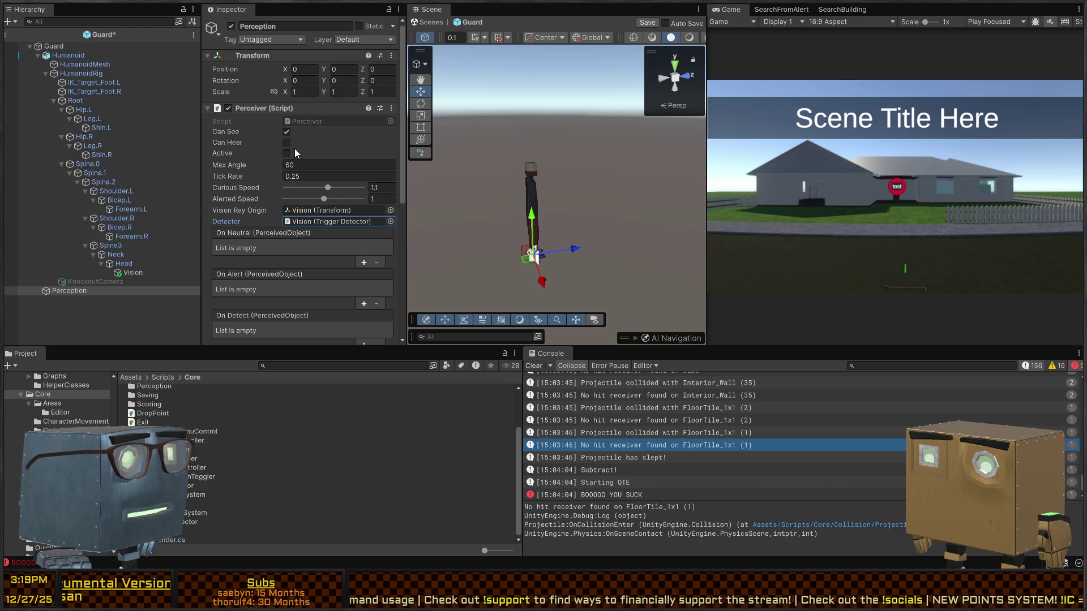
scroll(277, 181, "down", 3)
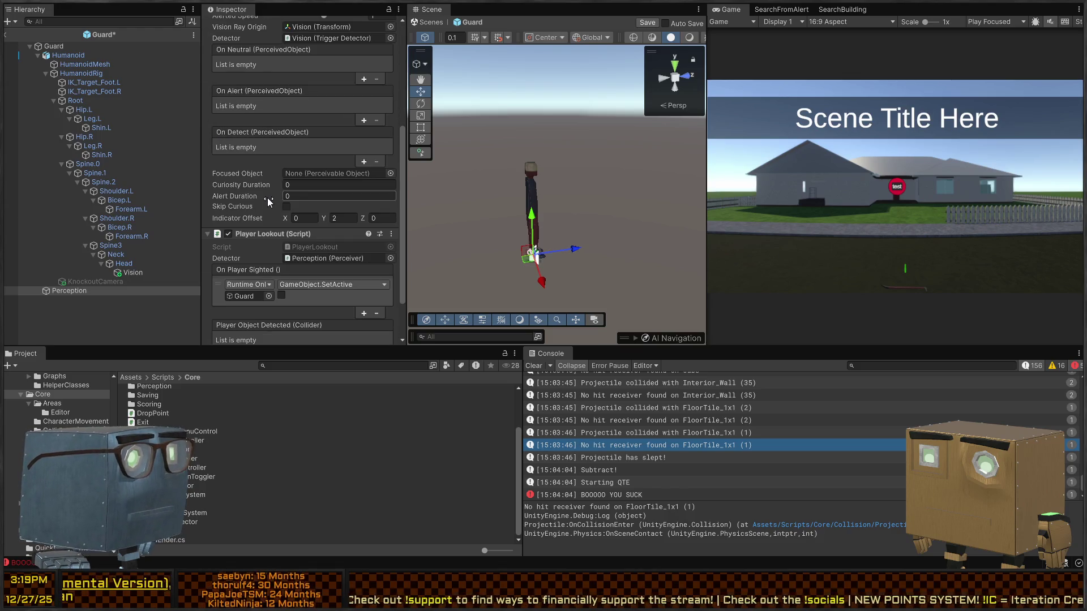
left_click(307, 184)
type("2")
key("Tab")
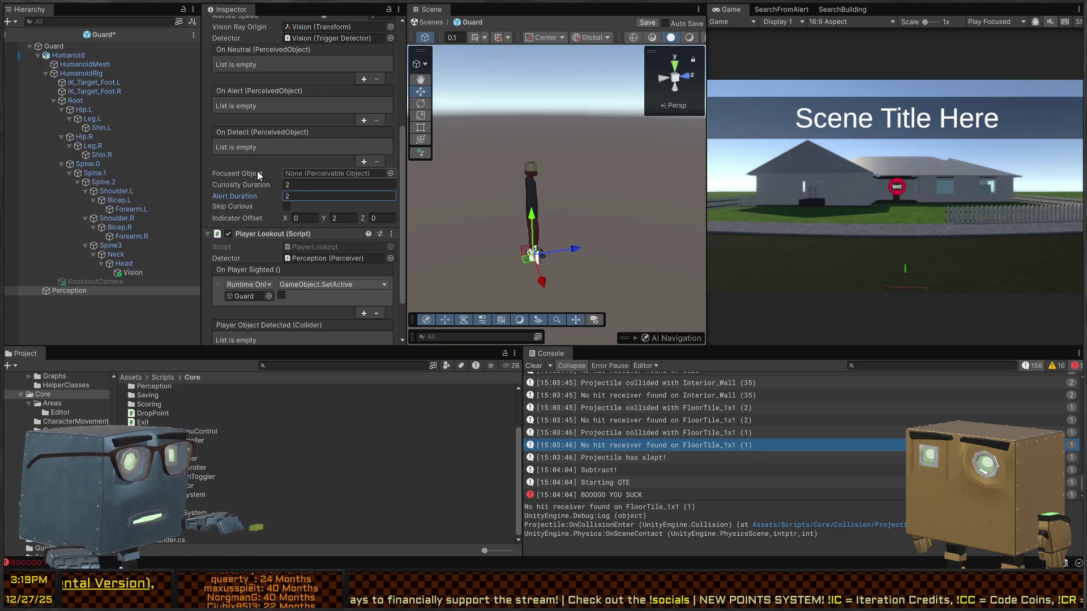
scroll(242, 253, "down", 1)
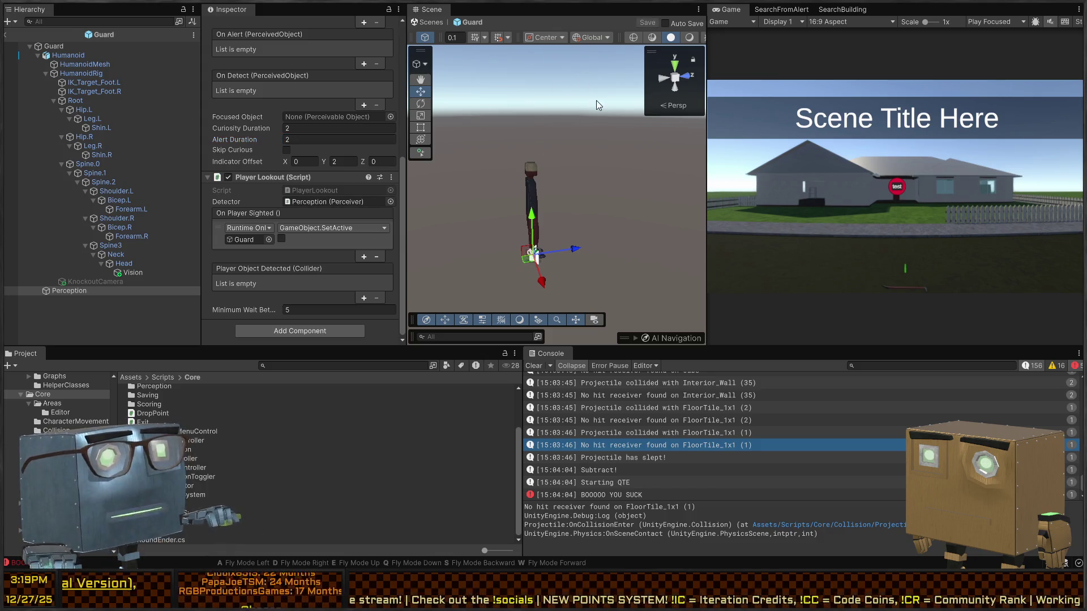
key("Escape")
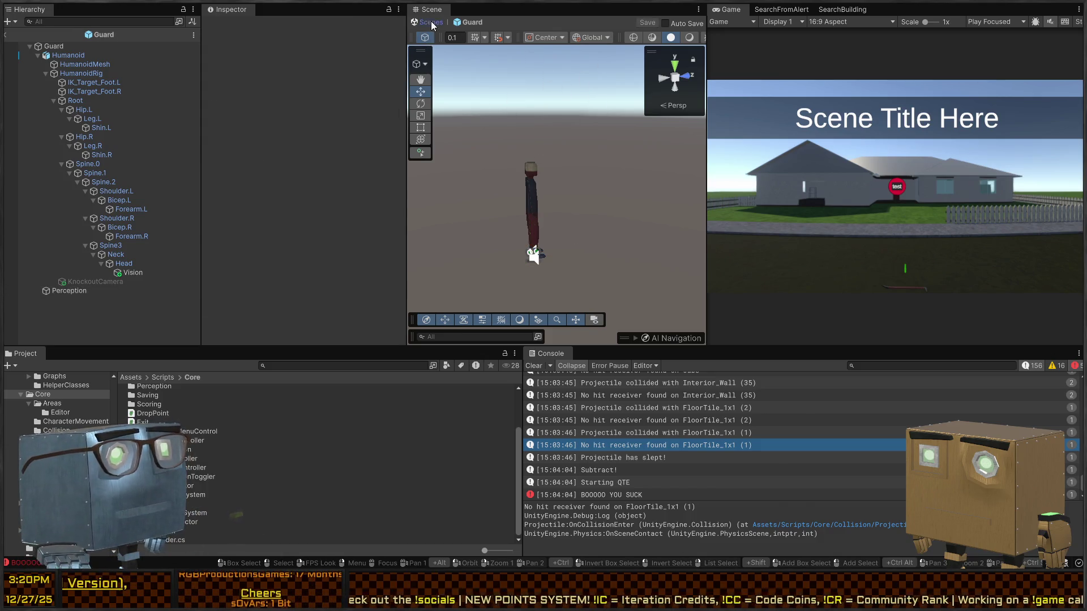
Return to the mission scene, frame the Guard, and run a brief play test.
left_click(432, 26)
left_click(65, 115)
right_click(573, 198)
key("f")
key("ctrl+p")
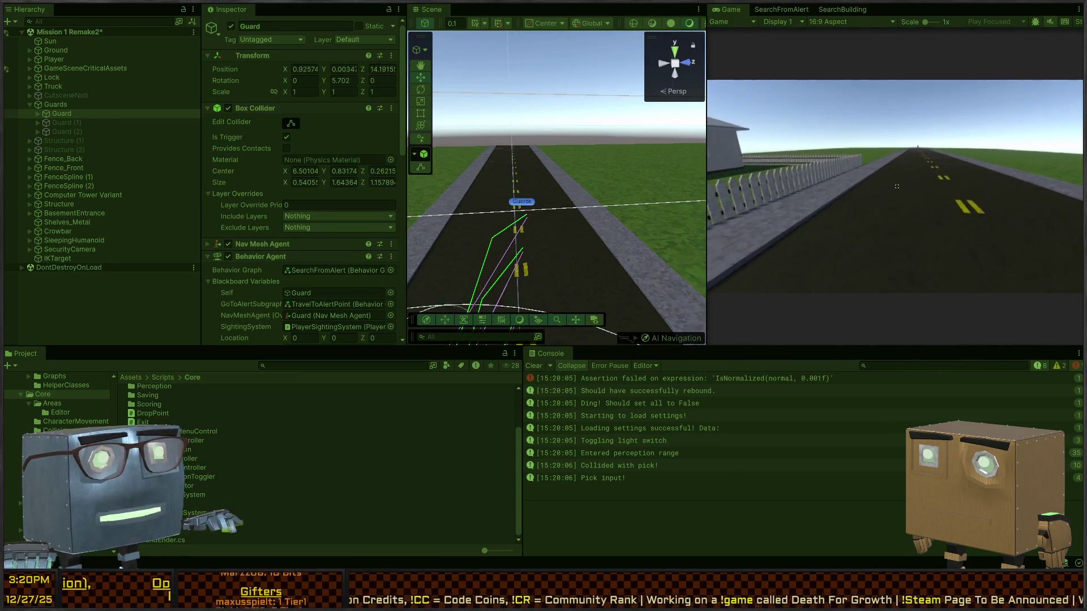
key("shift+space")
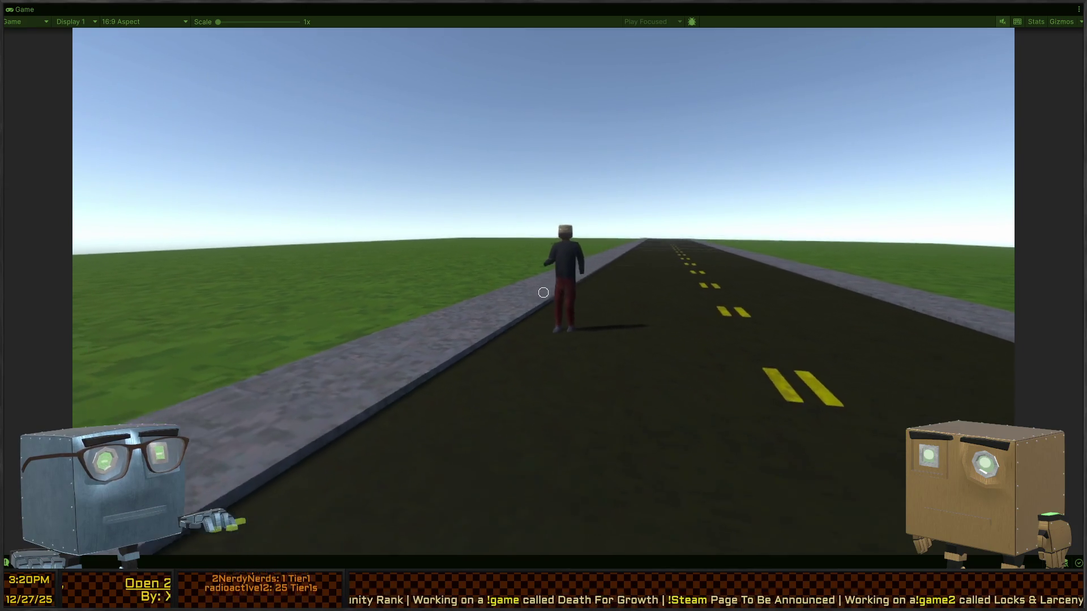
key("Escape")
key("ctrl+p")
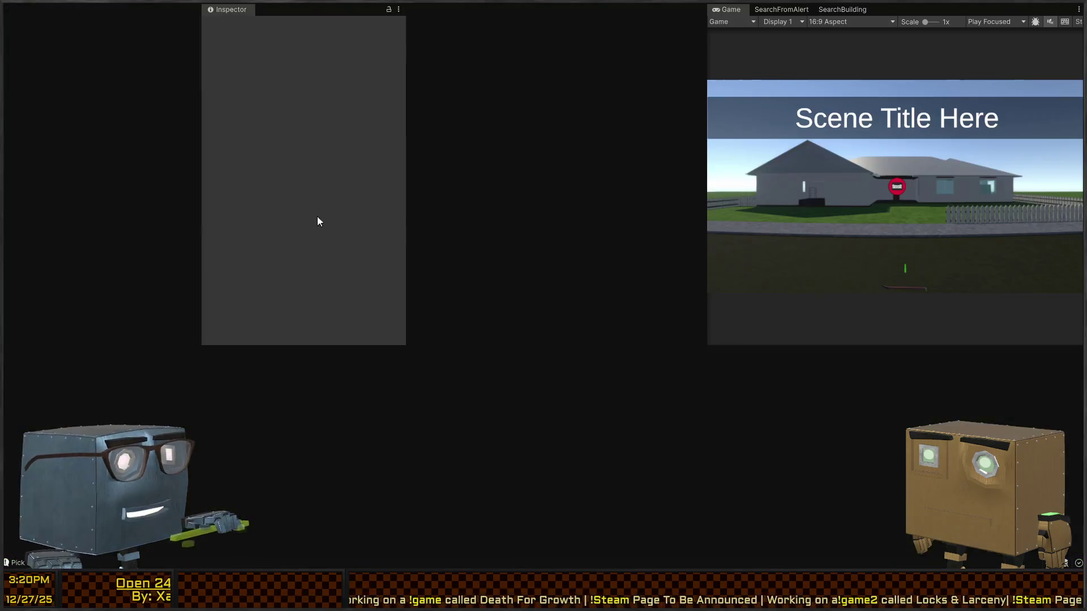
Tick Is Trigger on the Guard Vision object's Sphere Collider and go back to the scene.
left_click(196, 113)
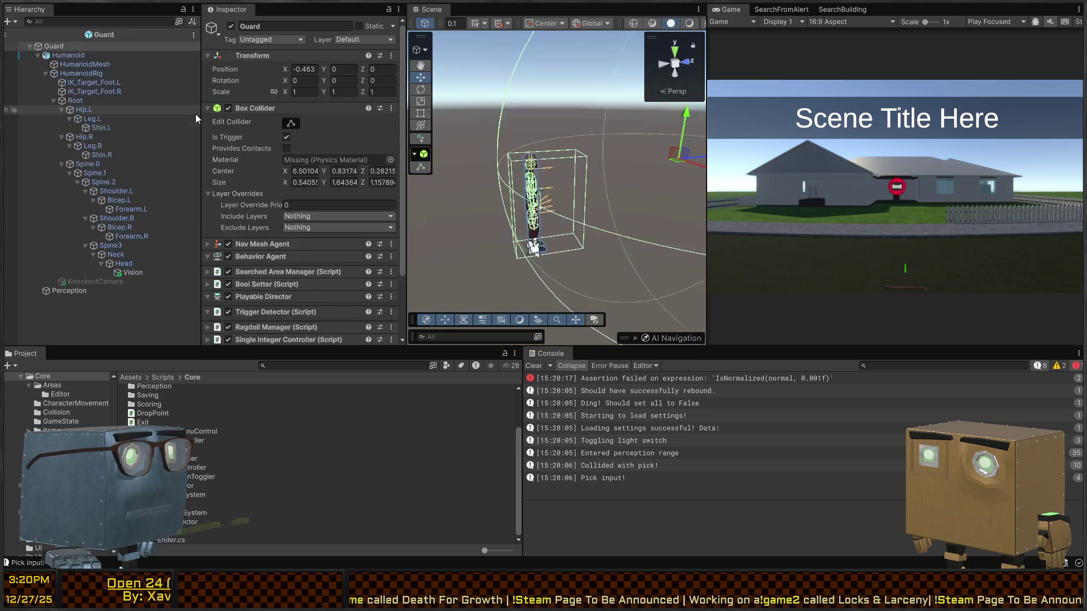
left_click(93, 273)
scroll(237, 221, "down", 5)
left_click(288, 216)
left_click(432, 26)
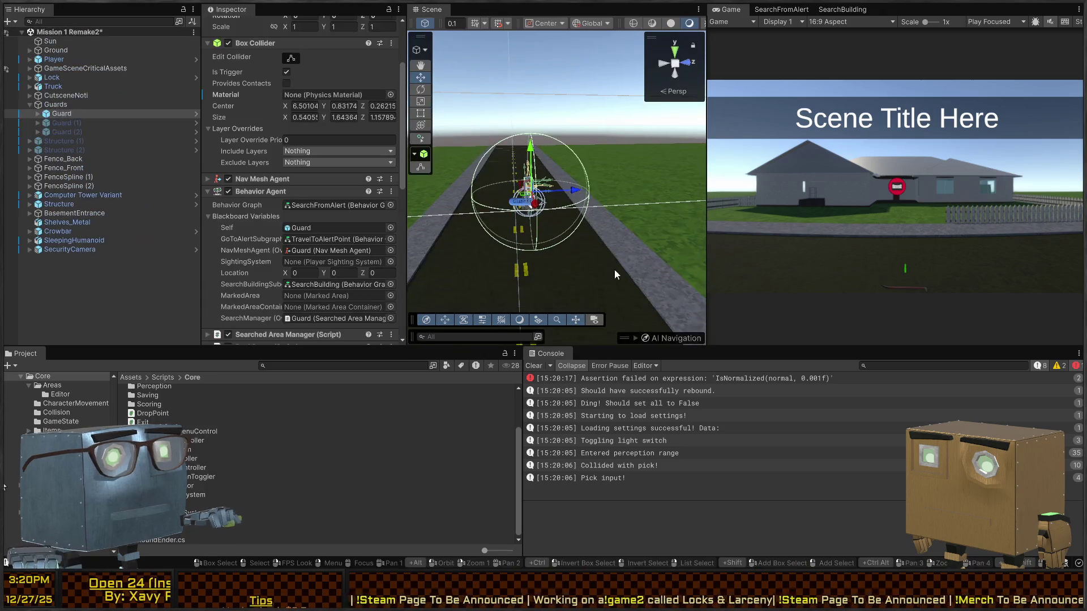
Play-test the mission, walking the player up the road until the guard spots them.
key("ctrl+p")
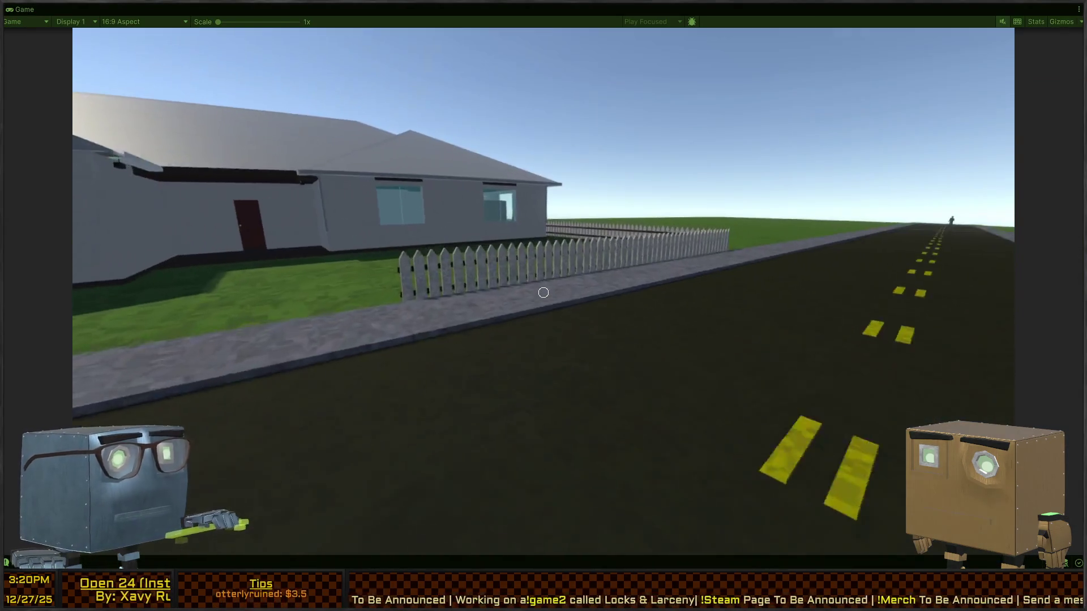
key("w")
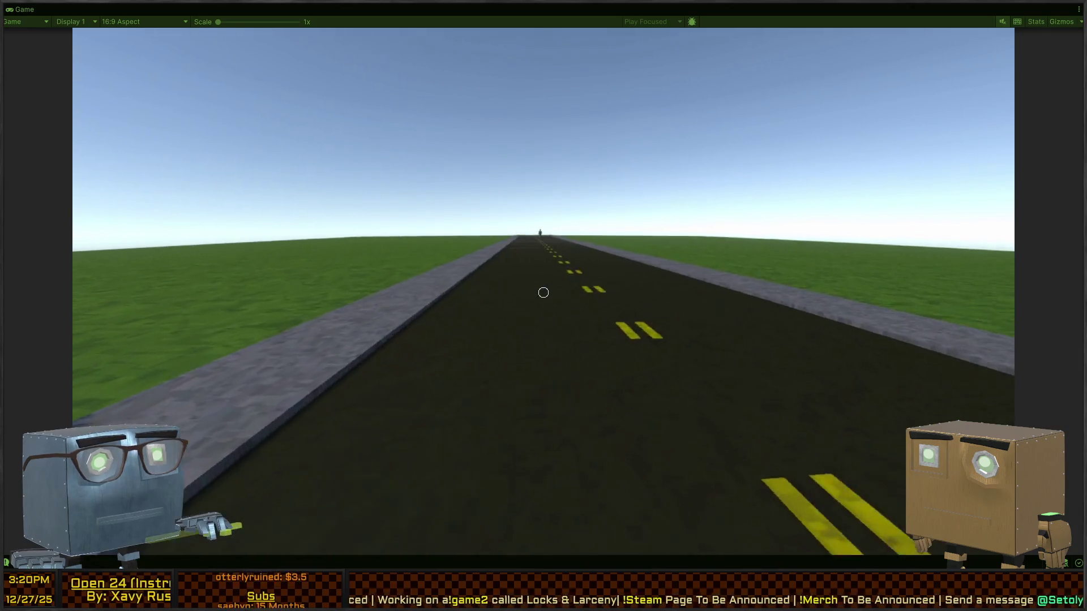
key("w")
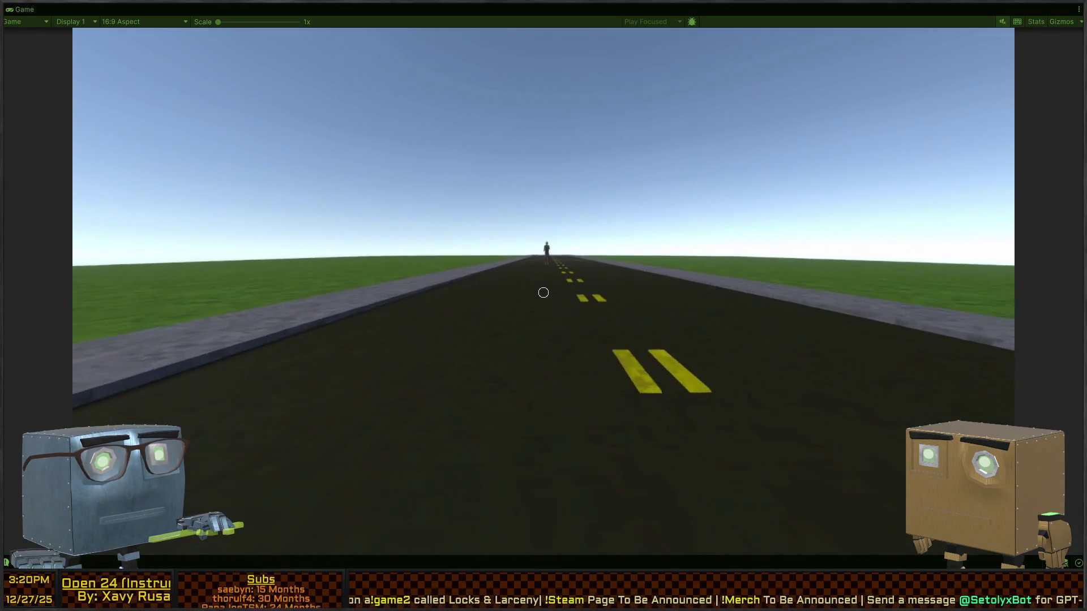
key("w")
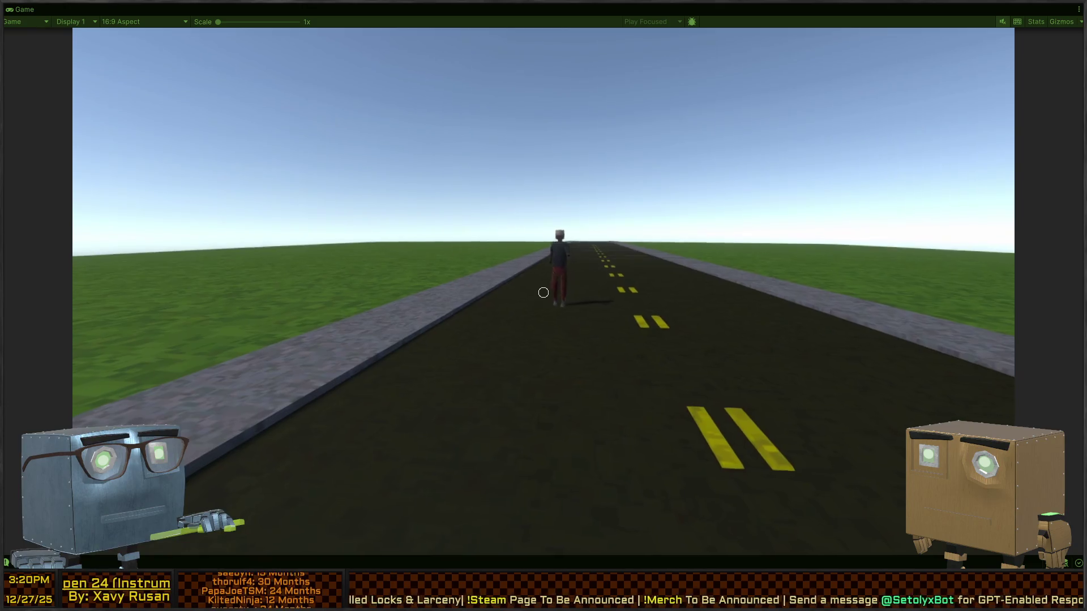
key("e")
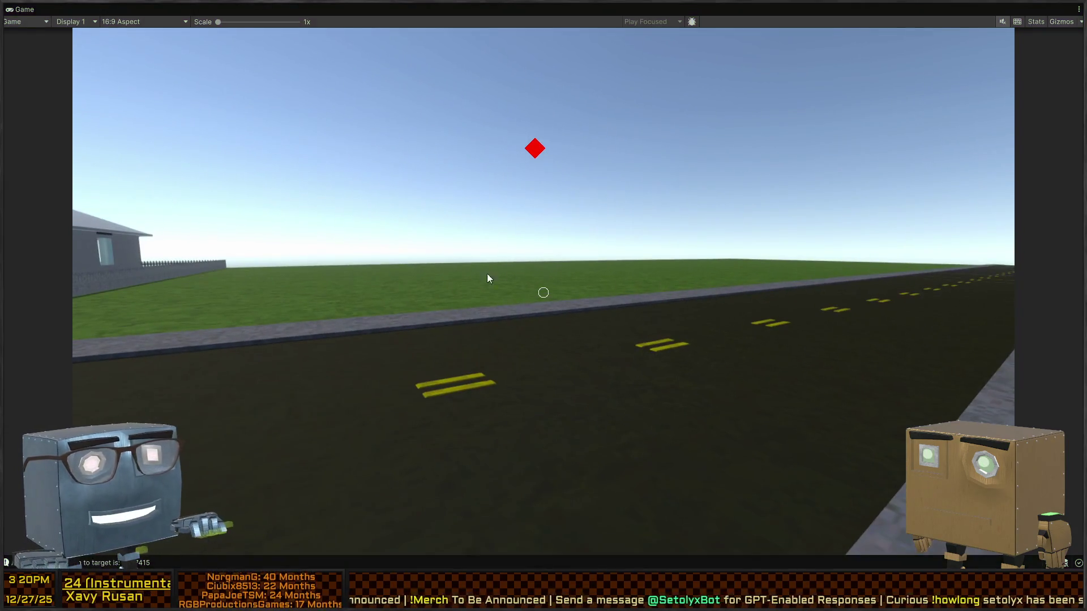
key("shift+space")
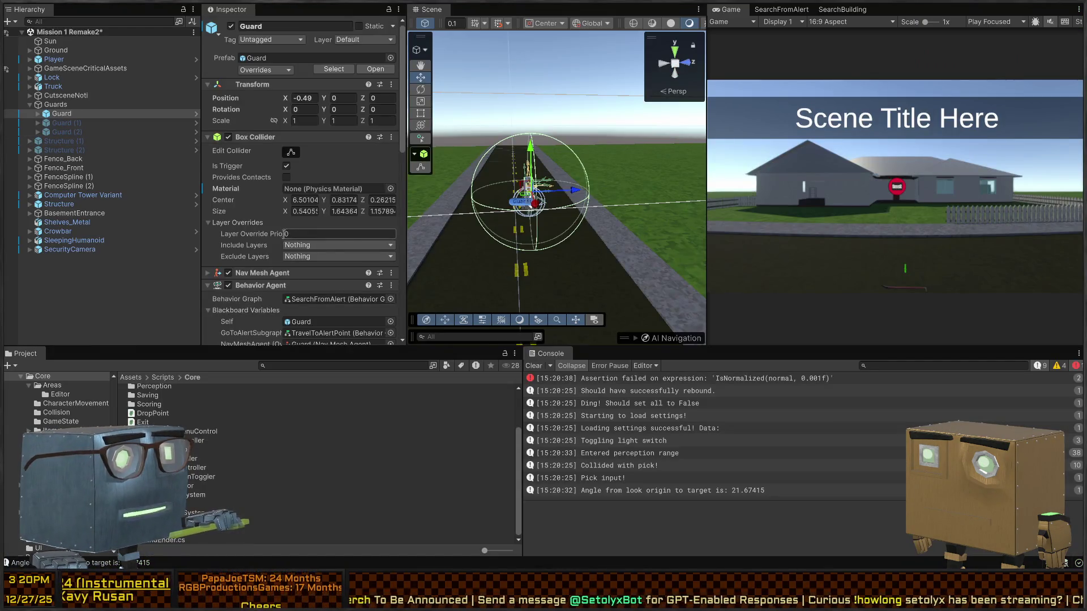
Review the Guard's Trigger Detector and Behavior Agent settings around the road view, then toggle play mode.
scroll(254, 202, "down", 5)
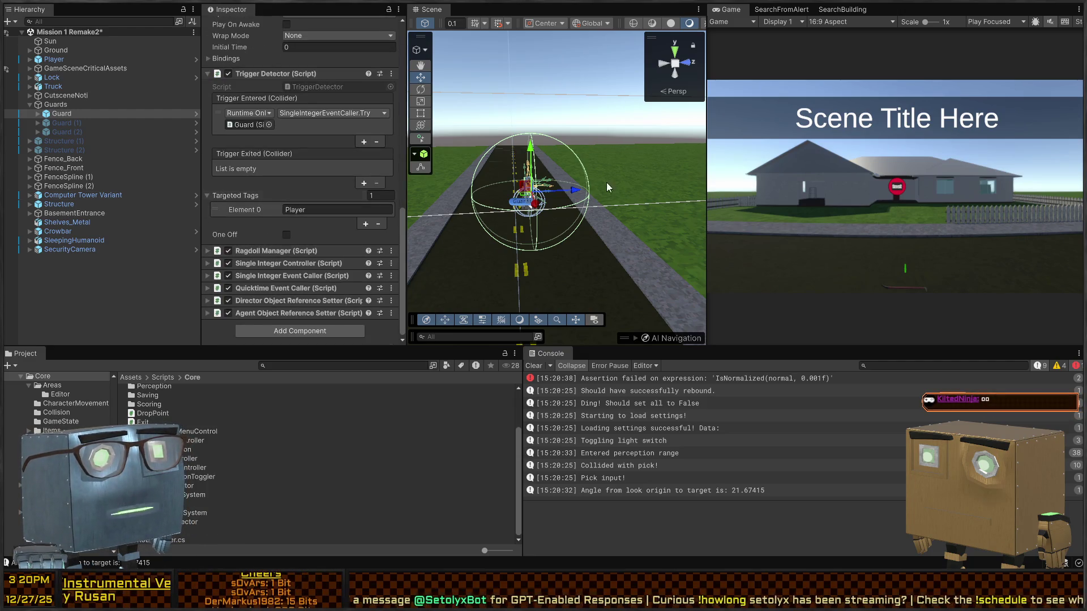
mouse_move(597, 182)
left_mouse_down()
mouse_move(556, 227)
mouse_move(596, 219)
left_mouse_up()
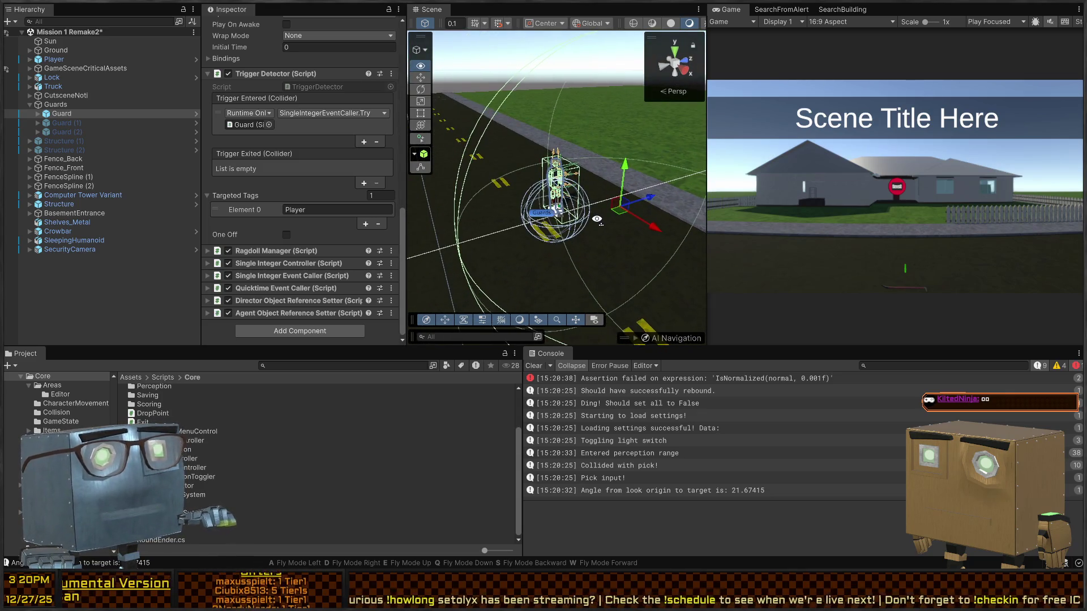
mouse_move(597, 219)
left_mouse_down()
mouse_move(534, 220)
mouse_move(626, 215)
mouse_move(431, 223)
left_mouse_up()
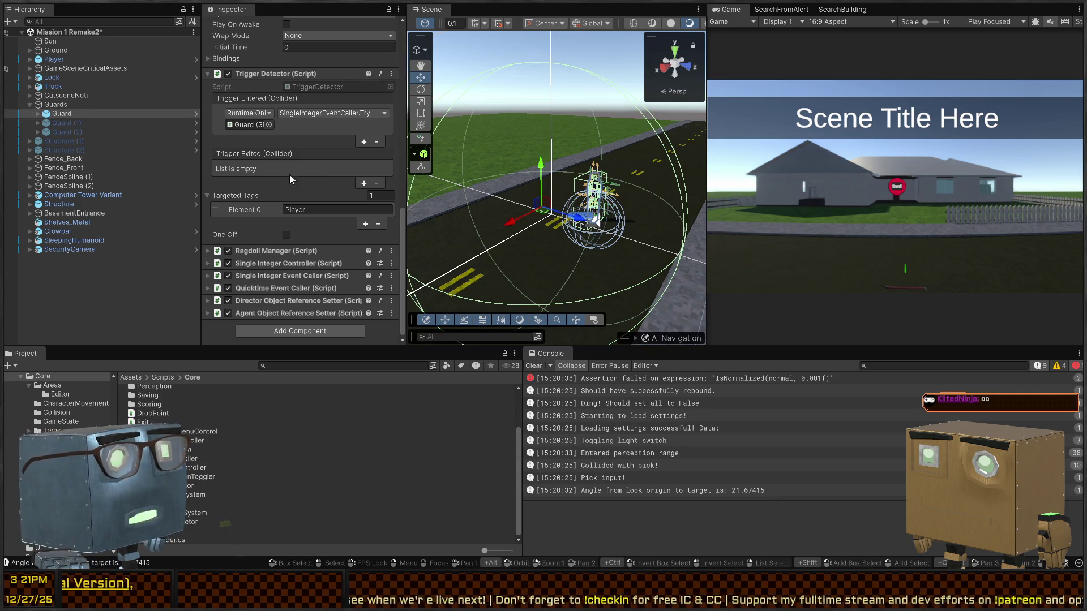
scroll(262, 205, "up", 5)
scroll(262, 205, "up", 4)
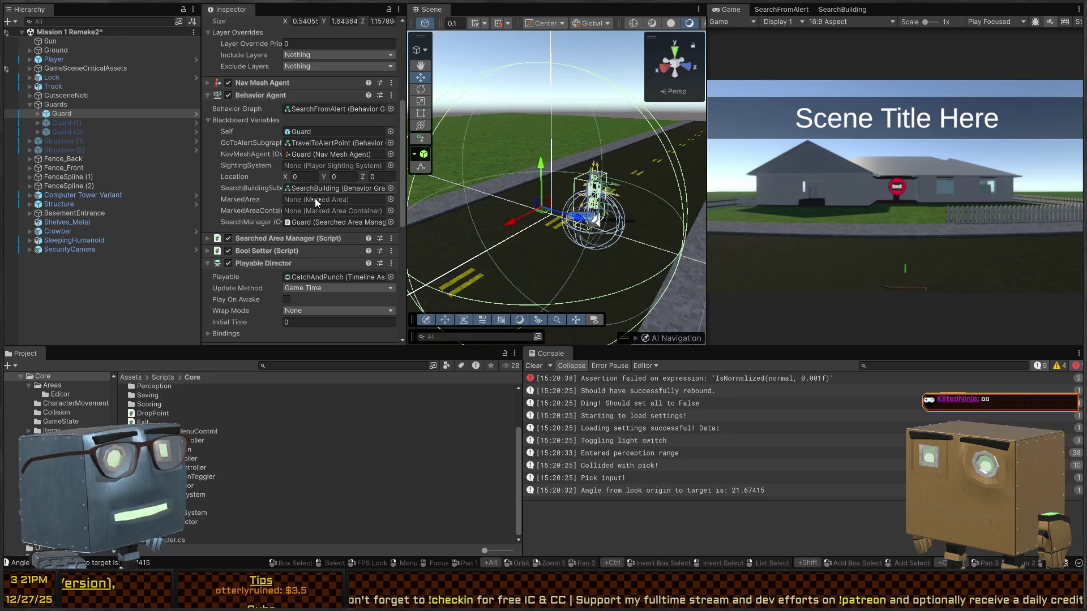
key("ctrl+p")
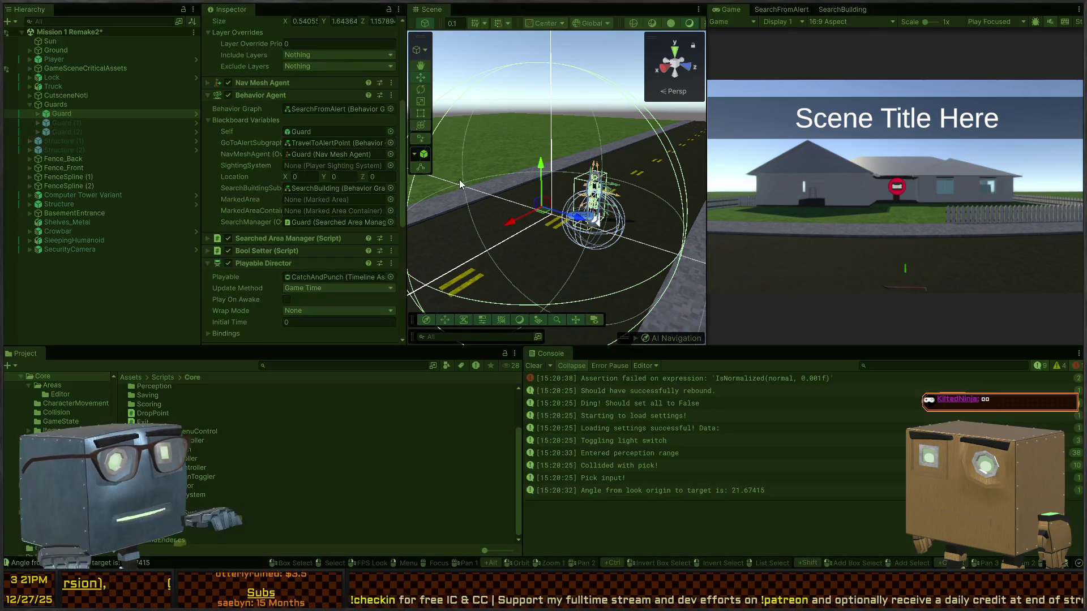
key("ctrl+p")
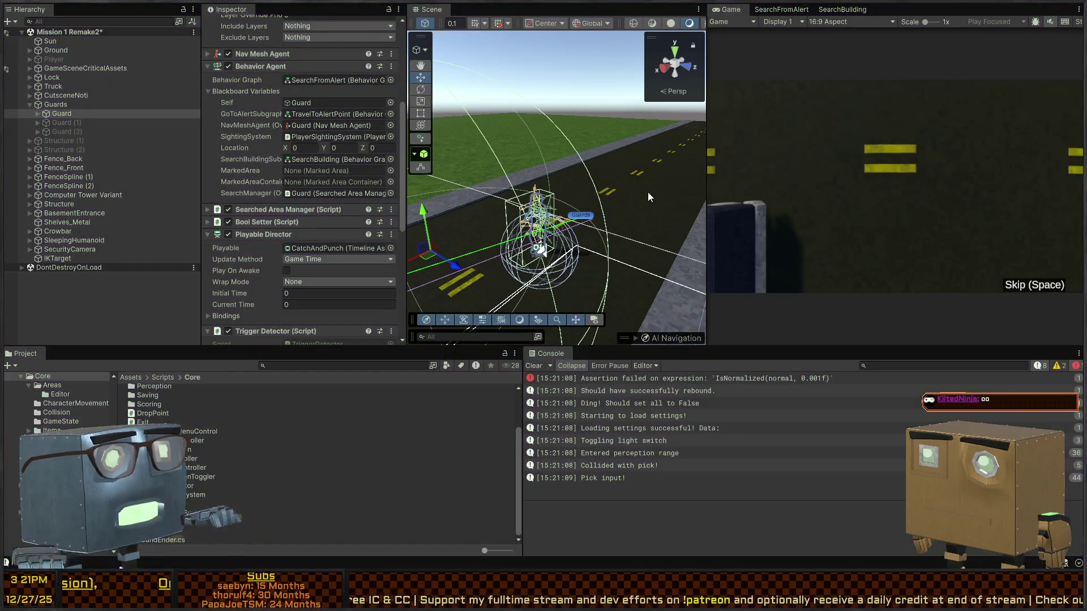
Restart play mode, maximize the Scene view, and fly toward the guard inside the house.
key("ctrl+p")
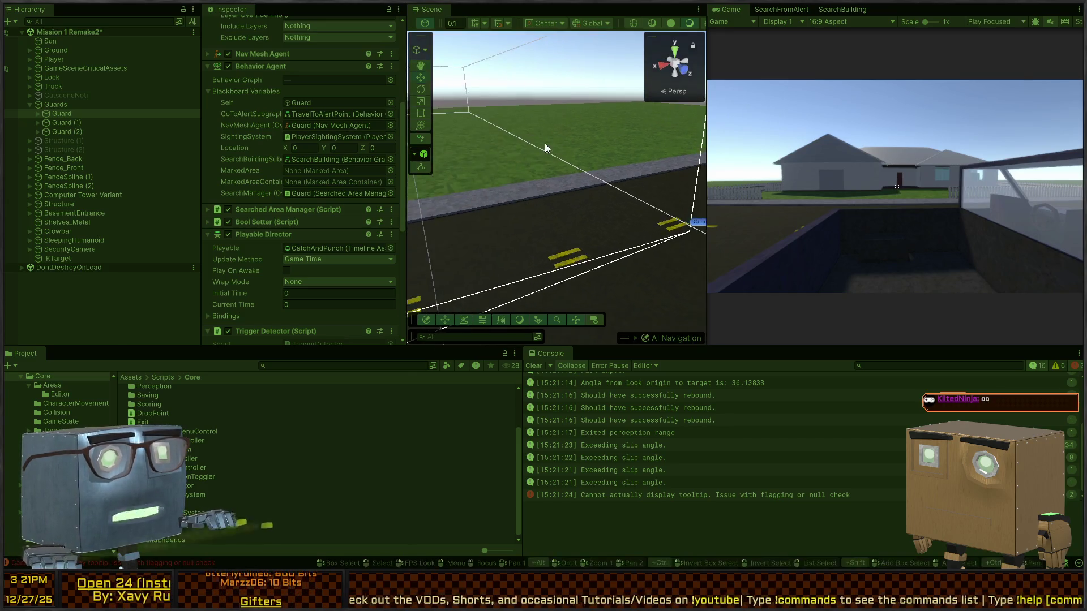
key("shift+space")
mouse_move(661, 188)
left_mouse_down()
mouse_move(461, 181)
mouse_move(629, 217)
mouse_move(928, 223)
mouse_move(855, 234)
mouse_move(584, 176)
mouse_move(804, 151)
mouse_move(499, 128)
left_mouse_up()
key("w")
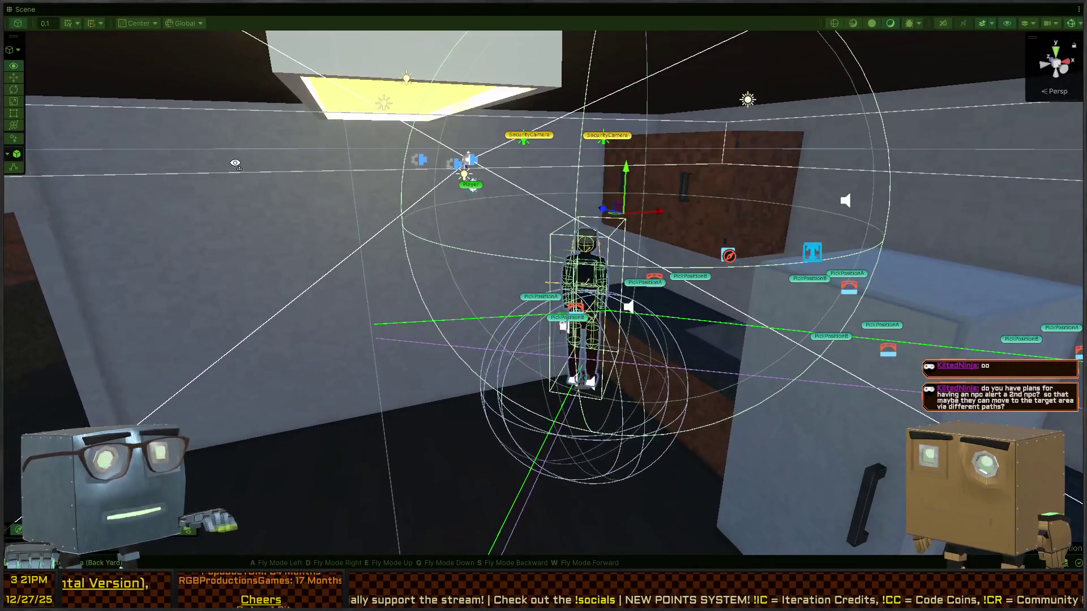
key("w")
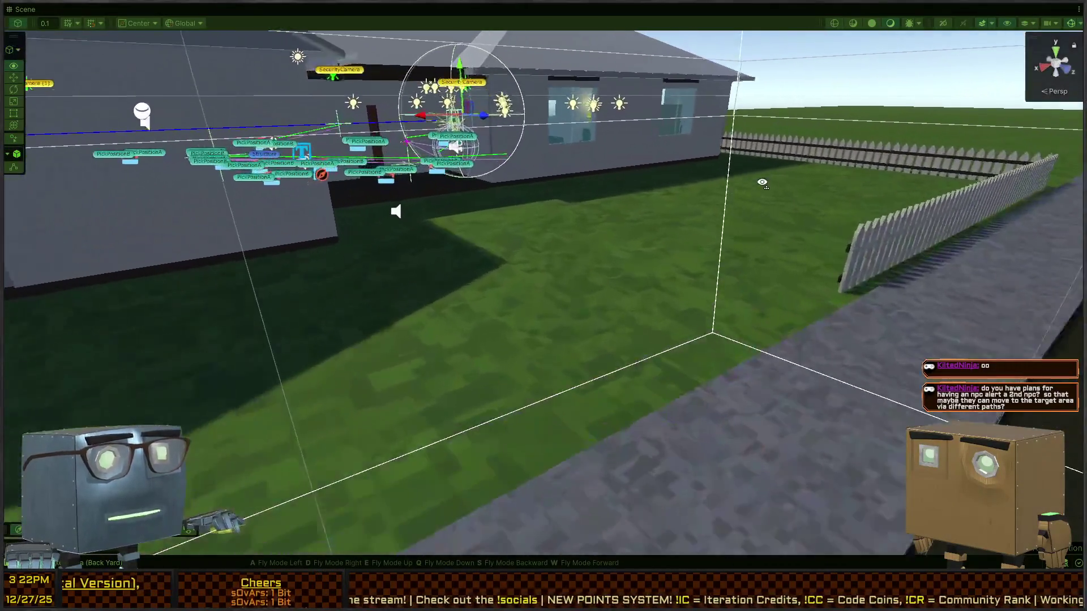
key("s")
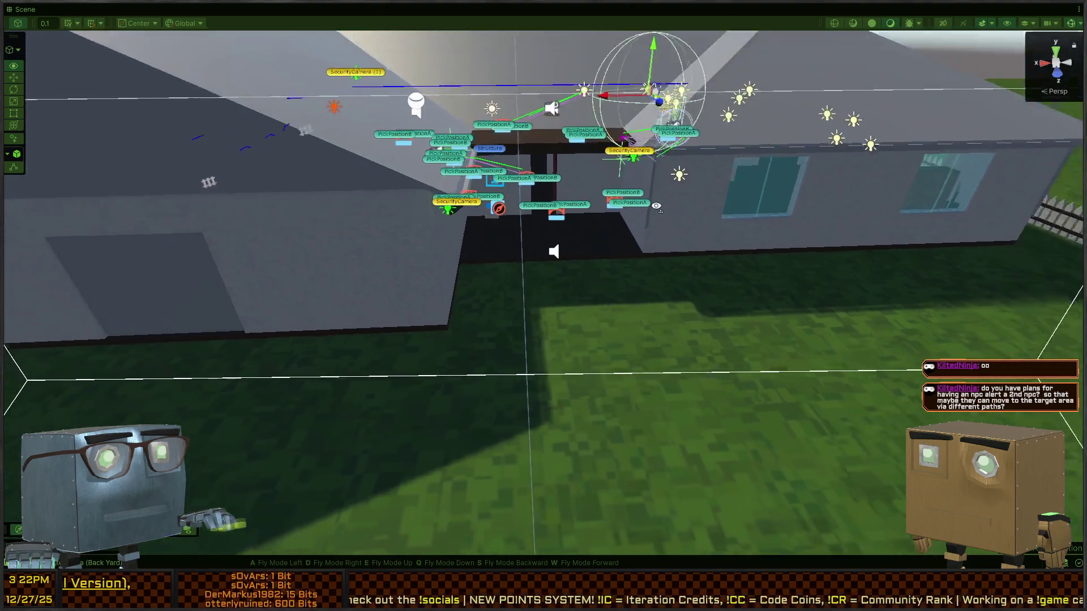
key("a")
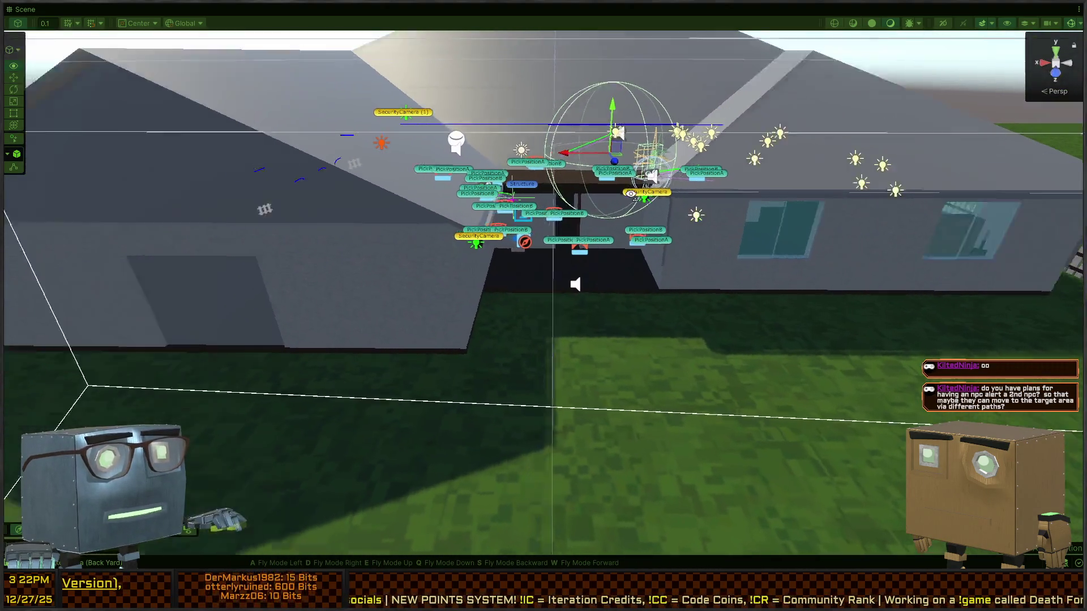
key("w")
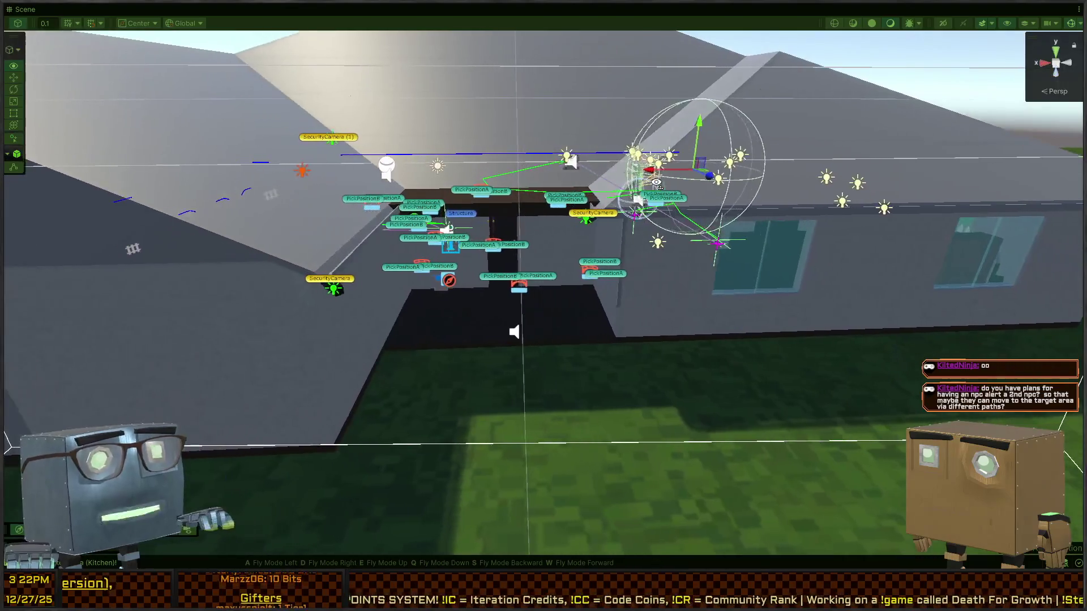
key("w")
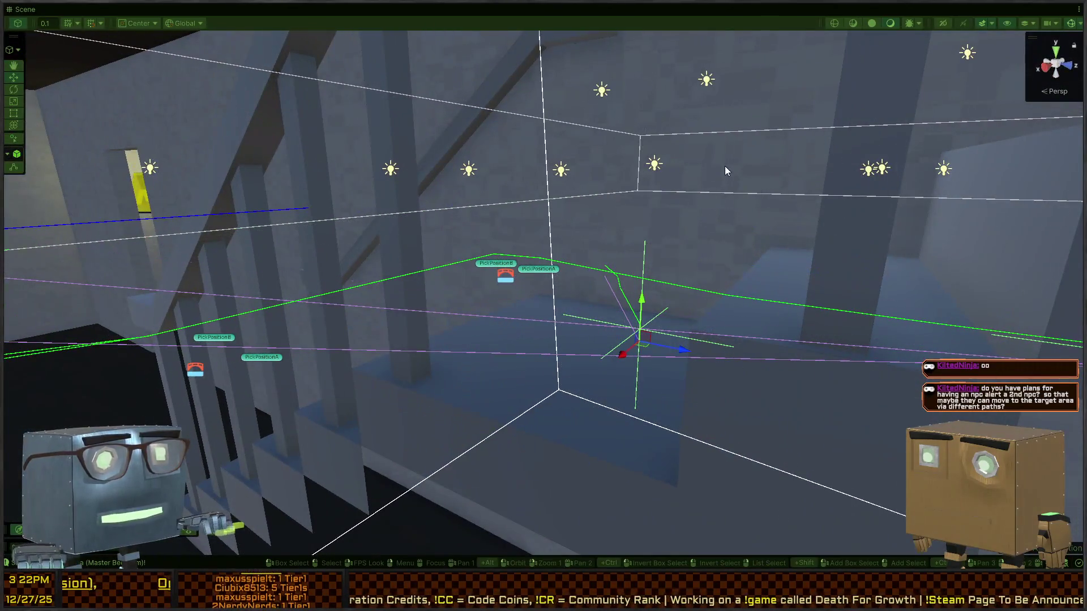
right_click(726, 171)
key("s")
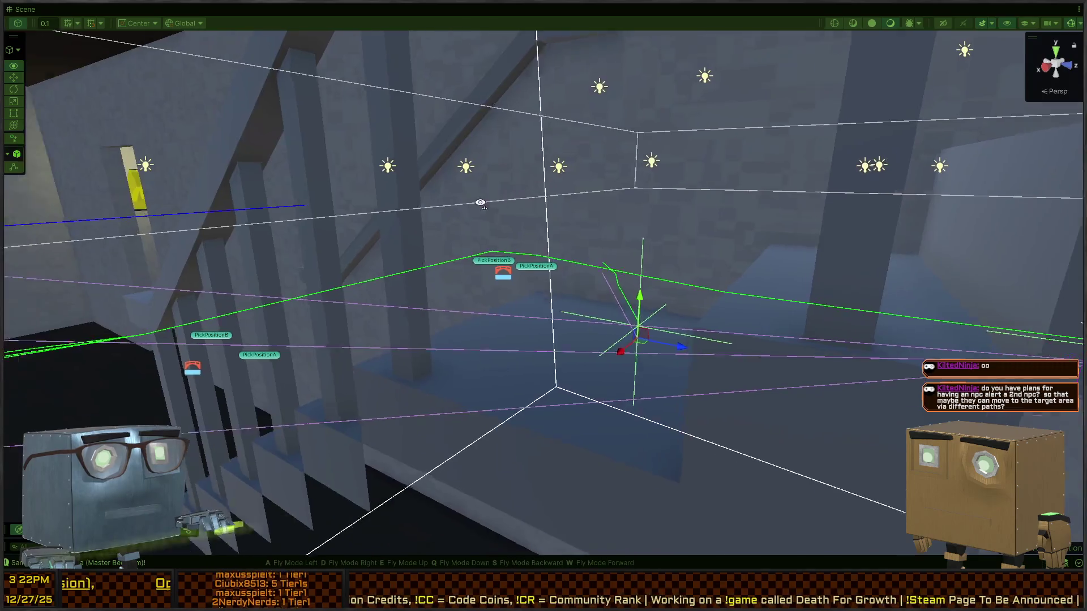
key("w")
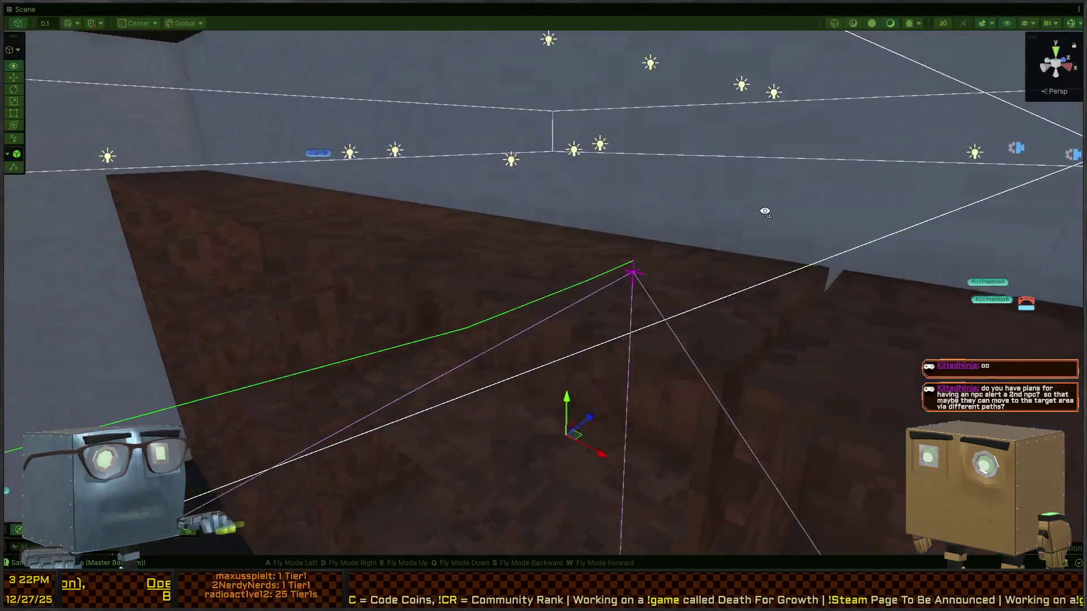
key("w")
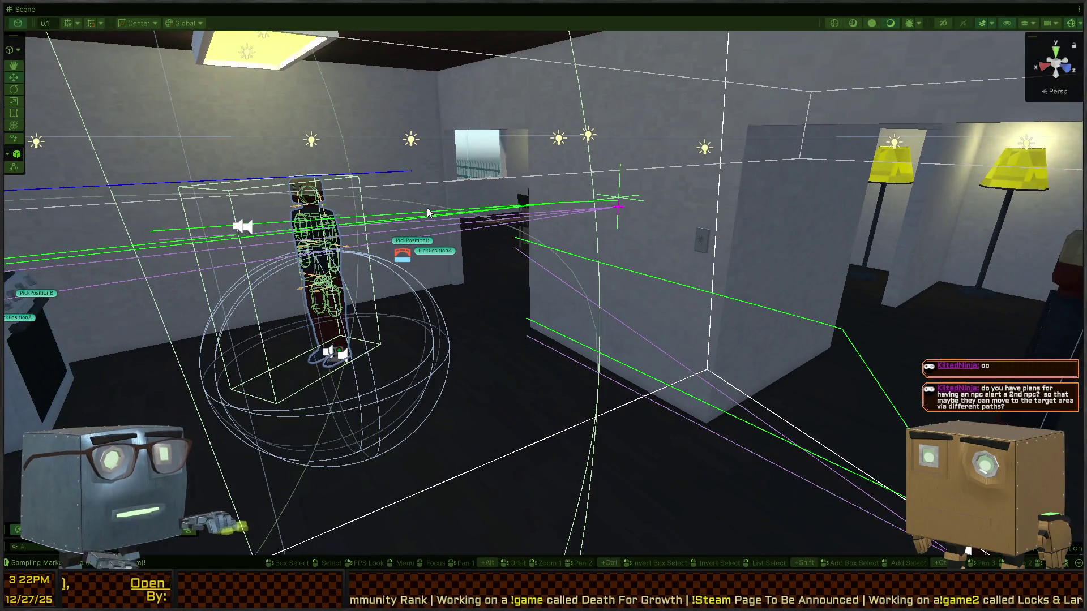
right_click(427, 211)
key("s")
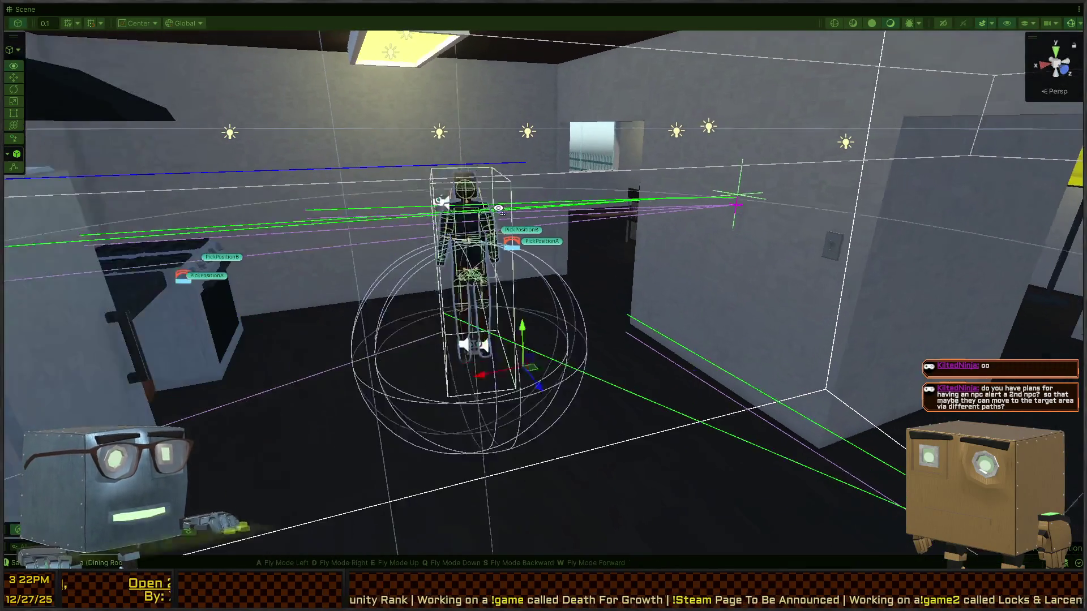
key("s")
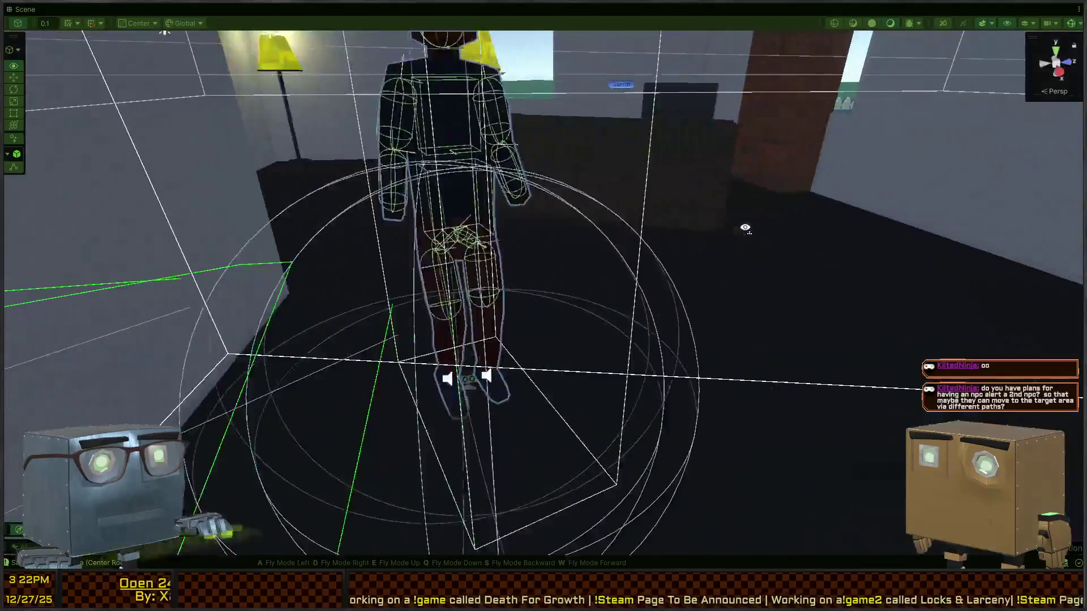
key("s")
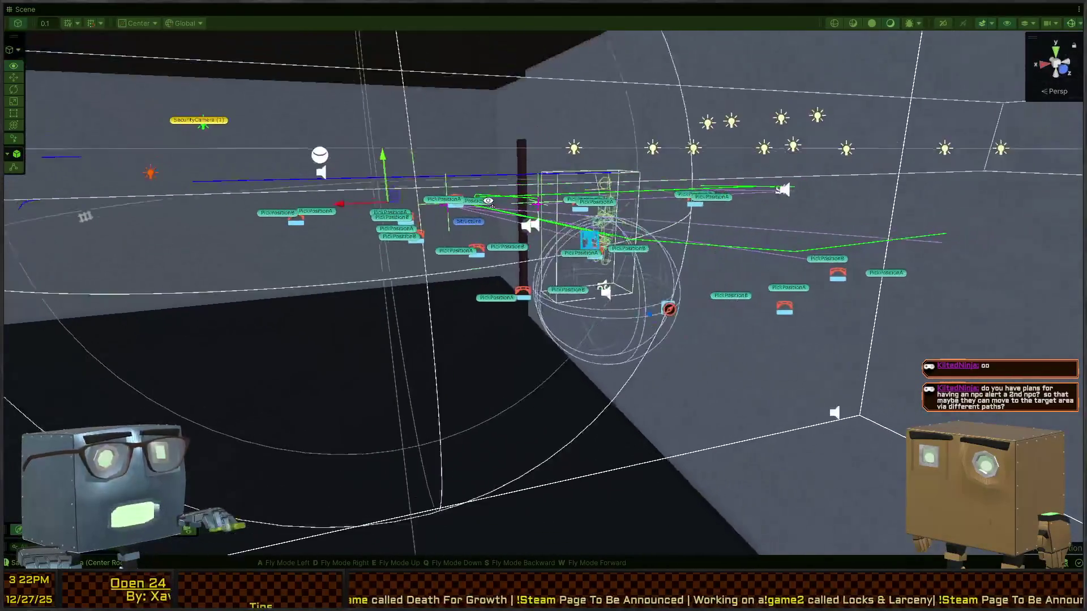
key("w")
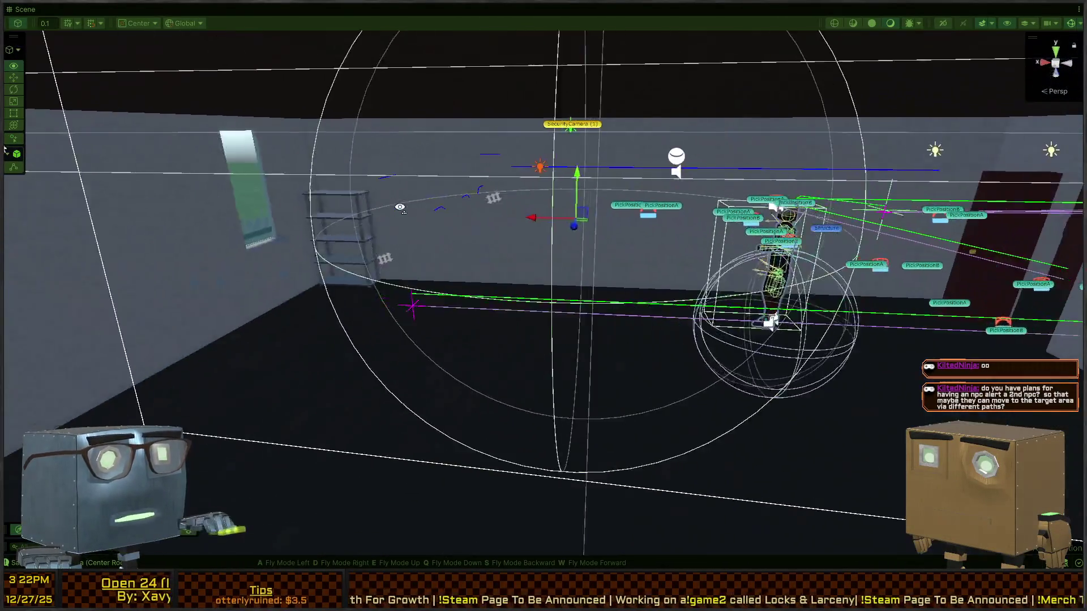
key("w")
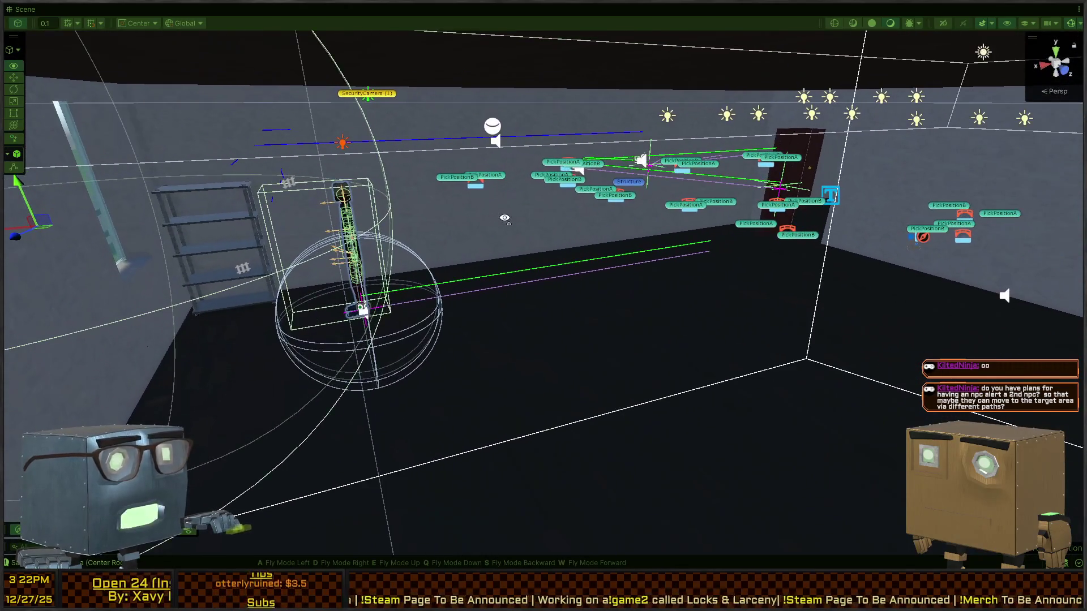
key("w")
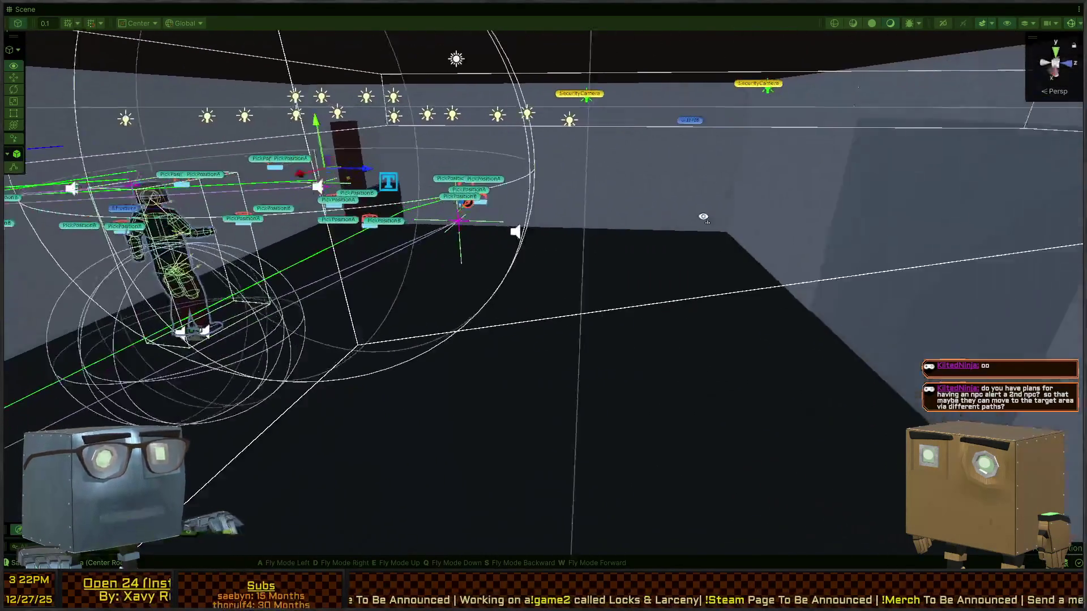
key("e")
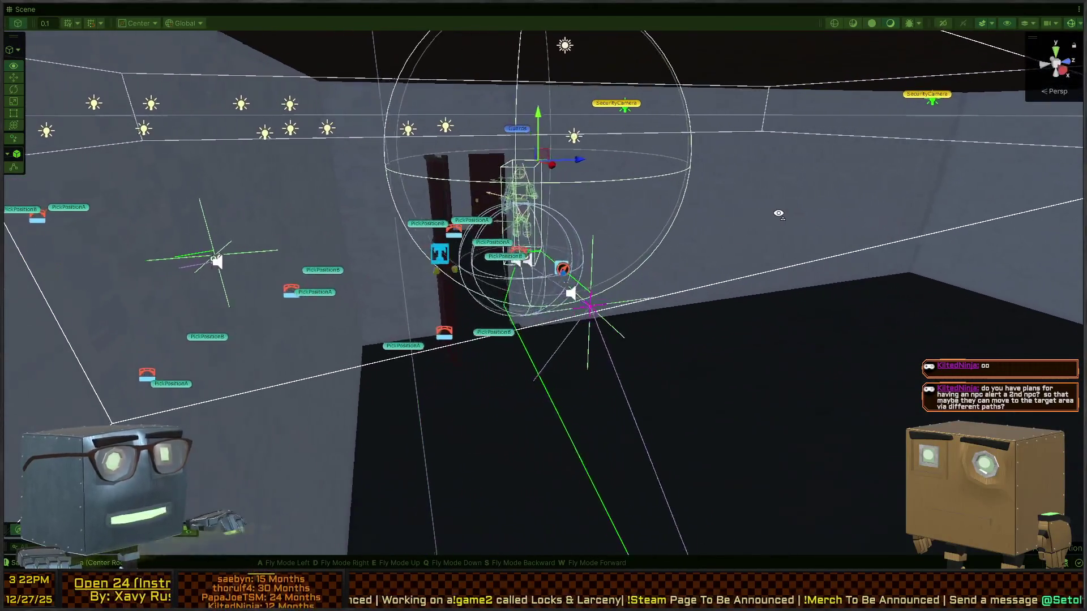
mouse_move(827, 215)
left_mouse_down()
mouse_move(551, 221)
mouse_move(525, 190)
left_mouse_up()
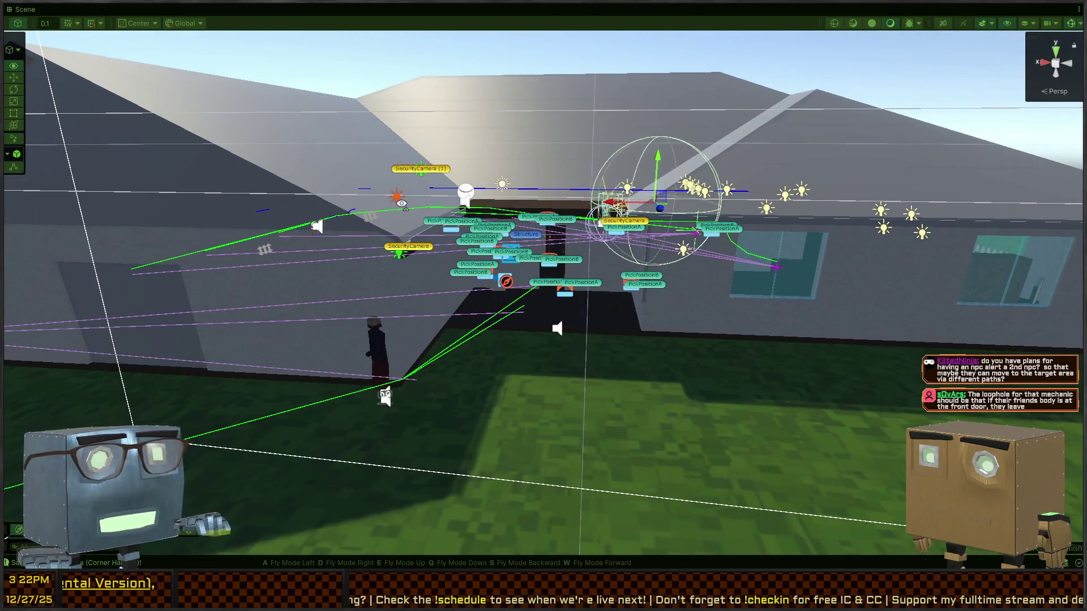
right_click(660, 216)
key("s")
mouse_move(589, 202)
left_mouse_down()
mouse_move(332, 214)
mouse_move(661, 263)
mouse_move(684, 238)
left_mouse_up()
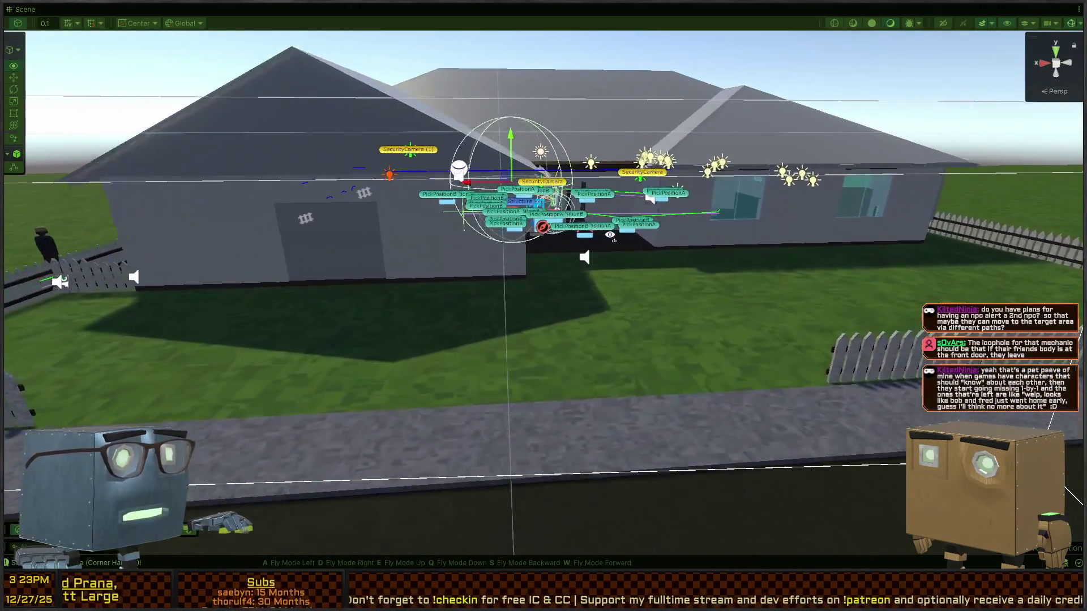
mouse_move(610, 235)
left_mouse_down()
mouse_move(439, 219)
mouse_move(527, 228)
left_mouse_up()
left_click_drag(627, 238, 764, 225)
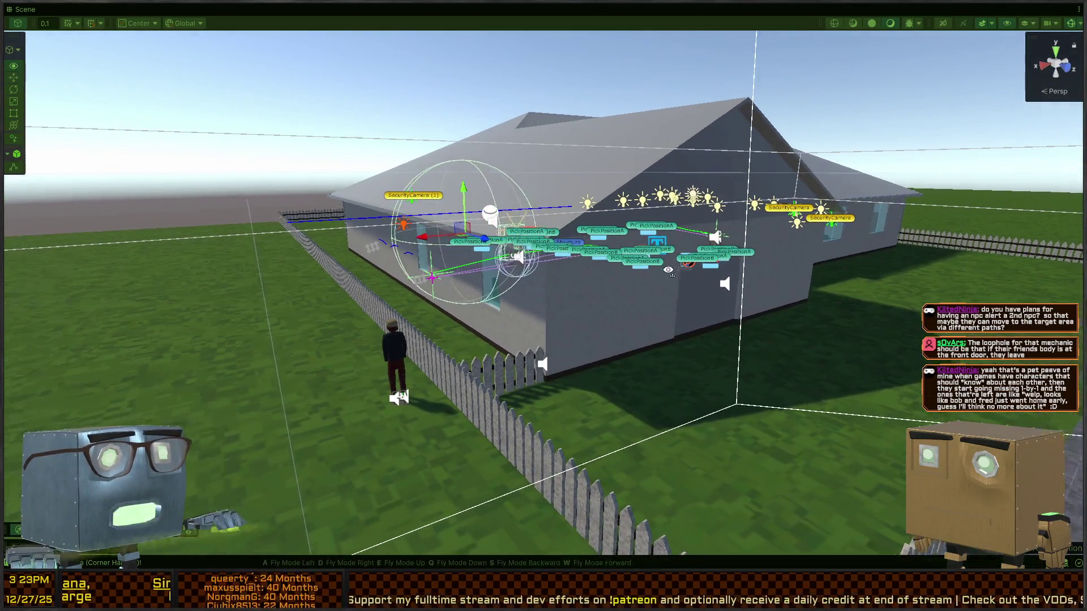
mouse_move(654, 273)
left_mouse_down()
mouse_move(570, 275)
mouse_move(665, 265)
mouse_move(529, 246)
mouse_move(544, 278)
mouse_move(576, 288)
mouse_move(552, 280)
mouse_move(569, 250)
mouse_move(581, 266)
mouse_move(636, 277)
mouse_move(667, 232)
left_mouse_up()
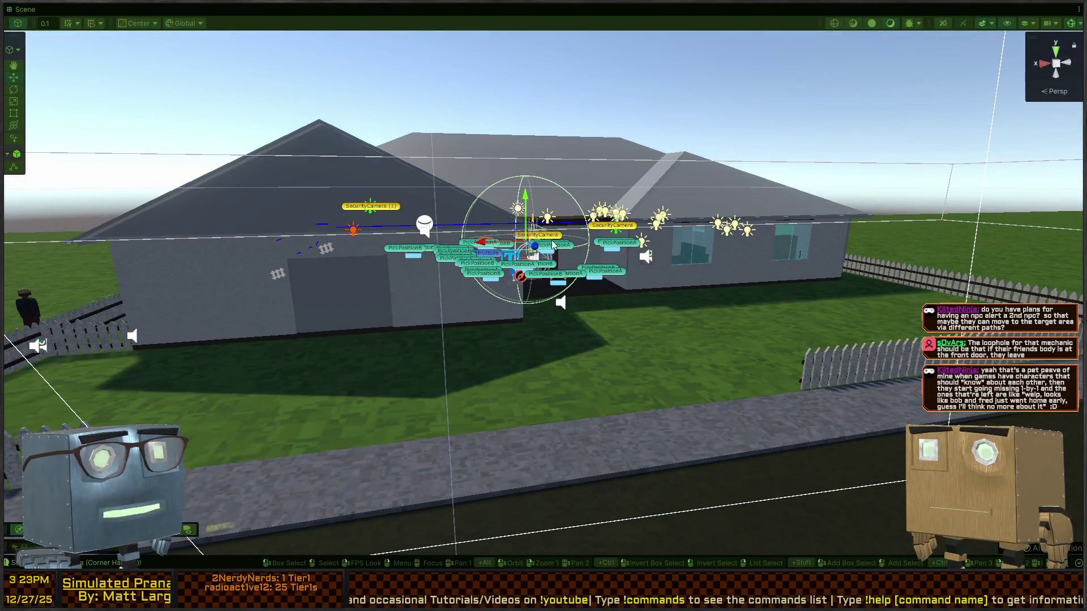
left_click(492, 171)
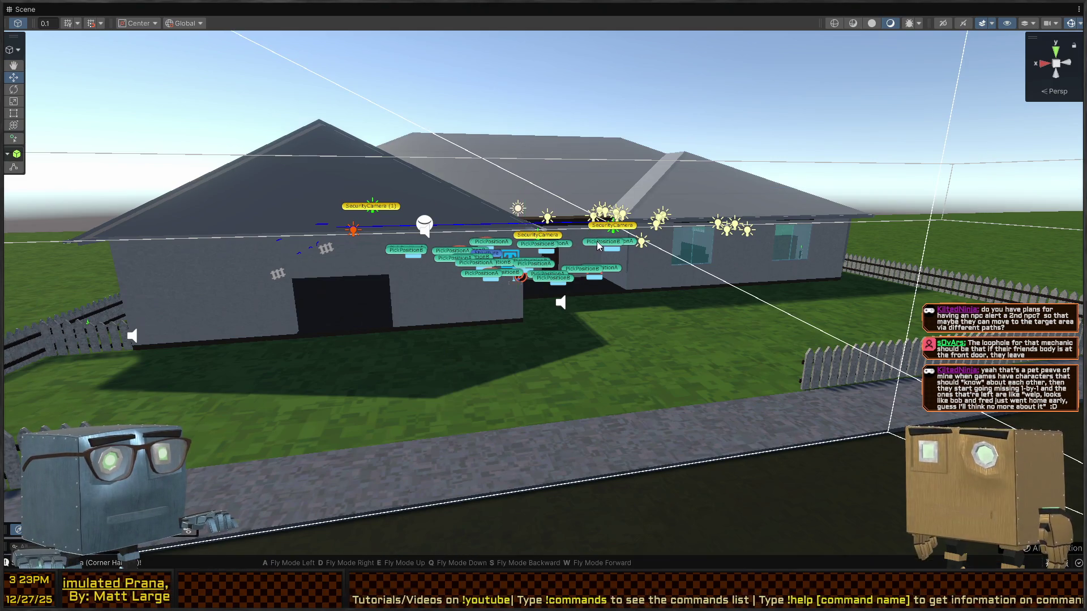
Un-maximize the Scene view and ping the Guard's SearchFromAlert graph in Scripts/BehaviorGraph/Graphs.
scroll(426, 229, "down", 3)
key("shift+space")
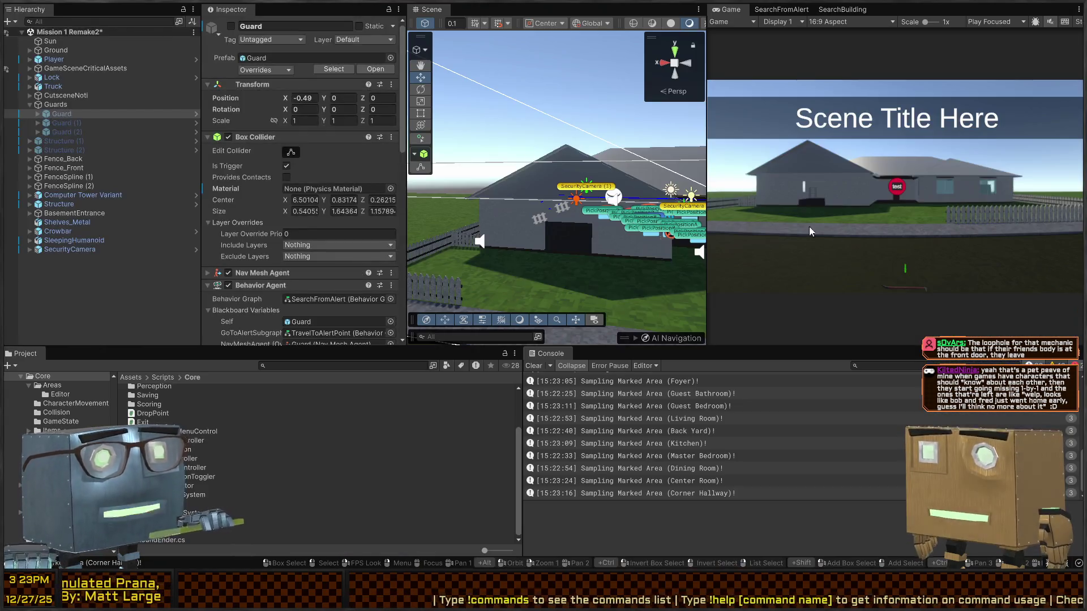
scroll(258, 198, "down", 5)
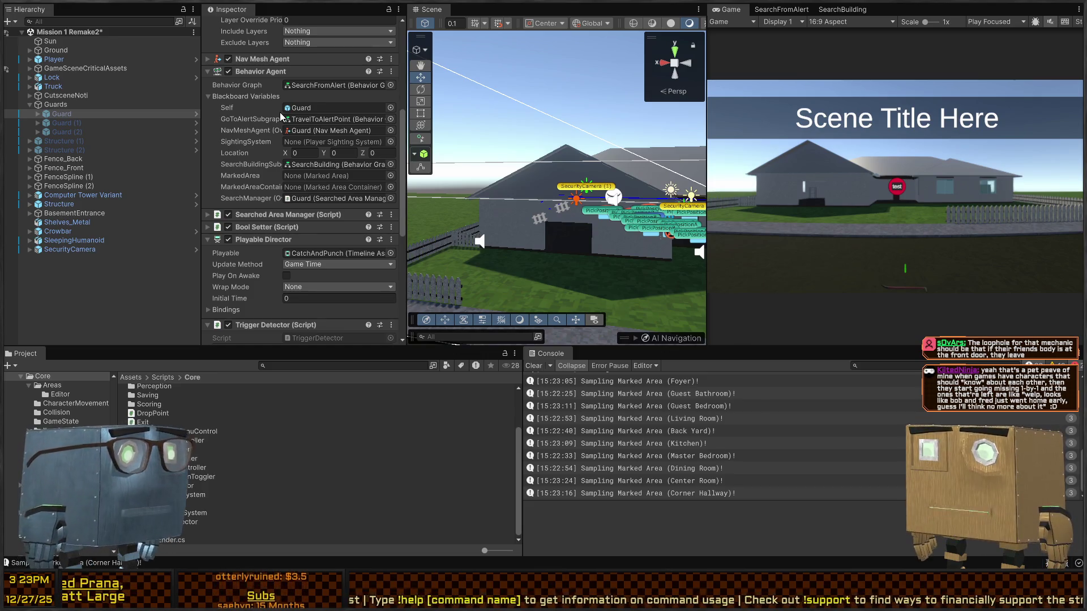
mouse_move(611, 170)
left_mouse_down()
mouse_move(757, 205)
mouse_move(712, 194)
mouse_move(779, 196)
mouse_move(739, 195)
left_mouse_up()
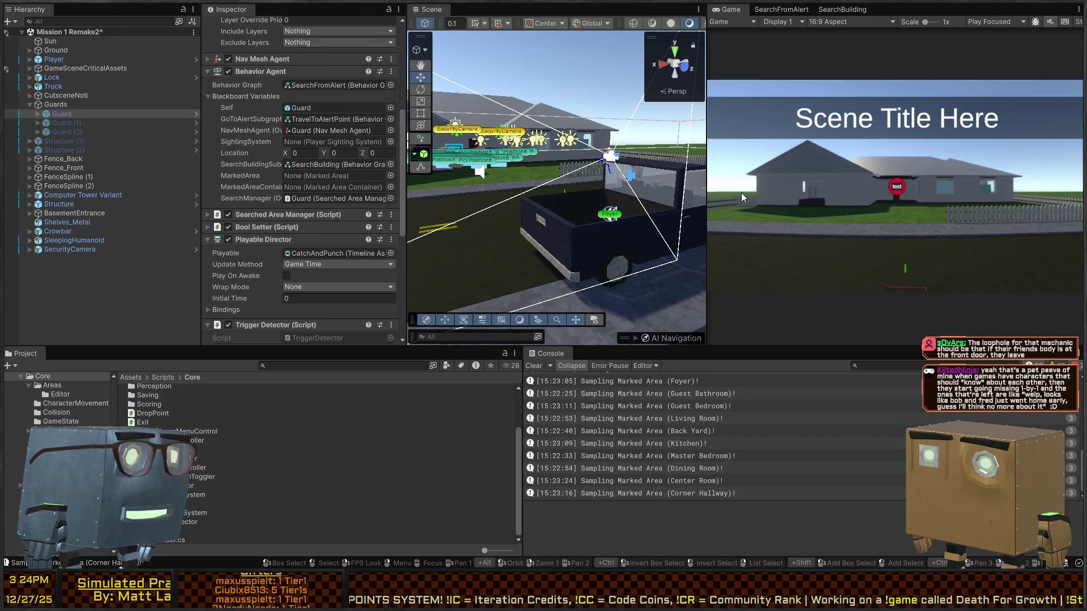
mouse_move(642, 123)
left_mouse_down()
mouse_move(527, 156)
mouse_move(700, 155)
mouse_move(511, 172)
left_mouse_up()
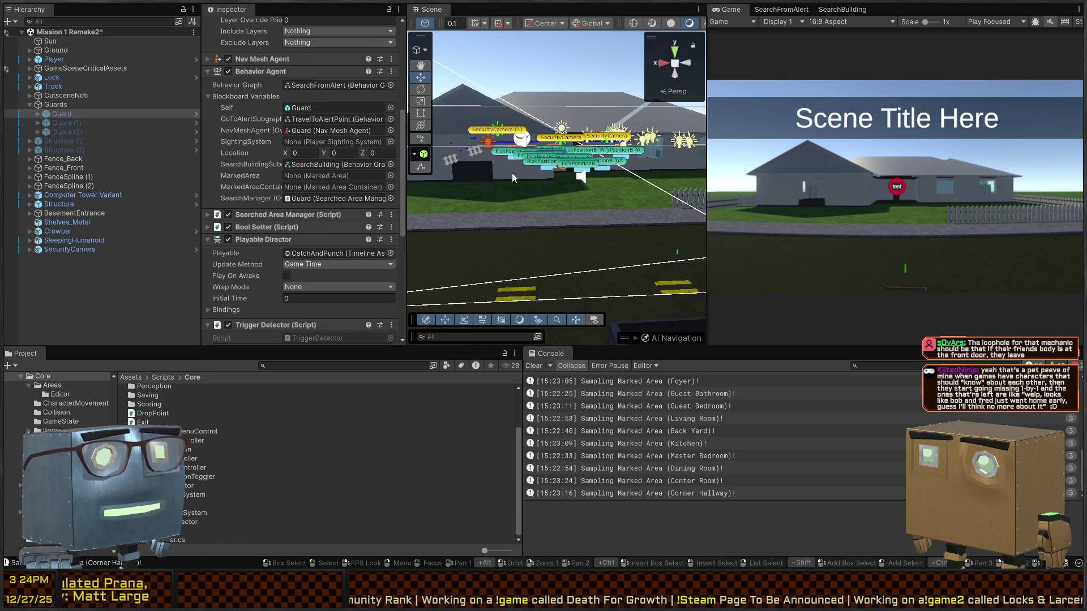
mouse_move(512, 172)
left_mouse_down()
mouse_move(668, 162)
mouse_move(664, 179)
mouse_move(892, 175)
left_mouse_up()
mouse_move(746, 181)
left_mouse_down()
mouse_move(681, 185)
mouse_move(691, 199)
left_mouse_up()
key("w")
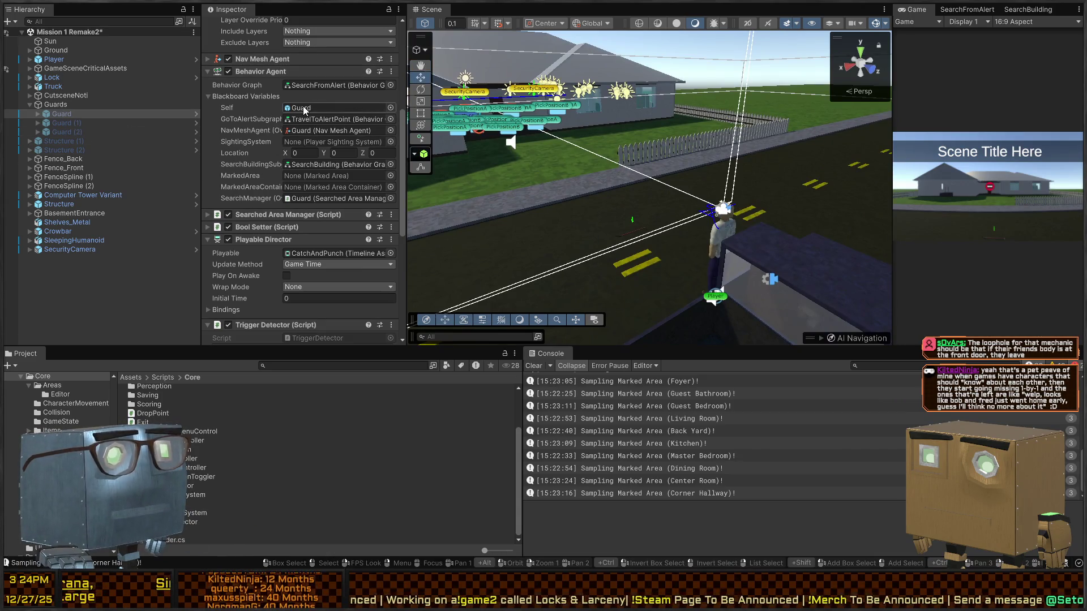
left_click(301, 86)
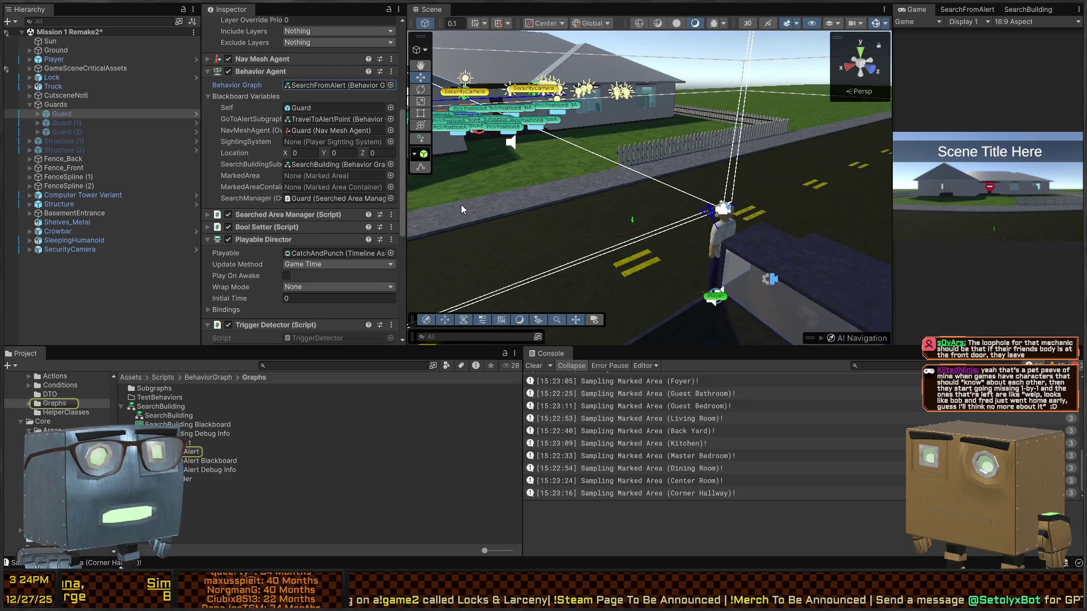
Swing the scene camera toward the house and road, then switch to PlayerLookout.cs in Visual Studio.
mouse_move(461, 205)
left_mouse_down()
mouse_move(727, 163)
mouse_move(270, 148)
mouse_move(624, 170)
mouse_move(673, 187)
left_mouse_up()
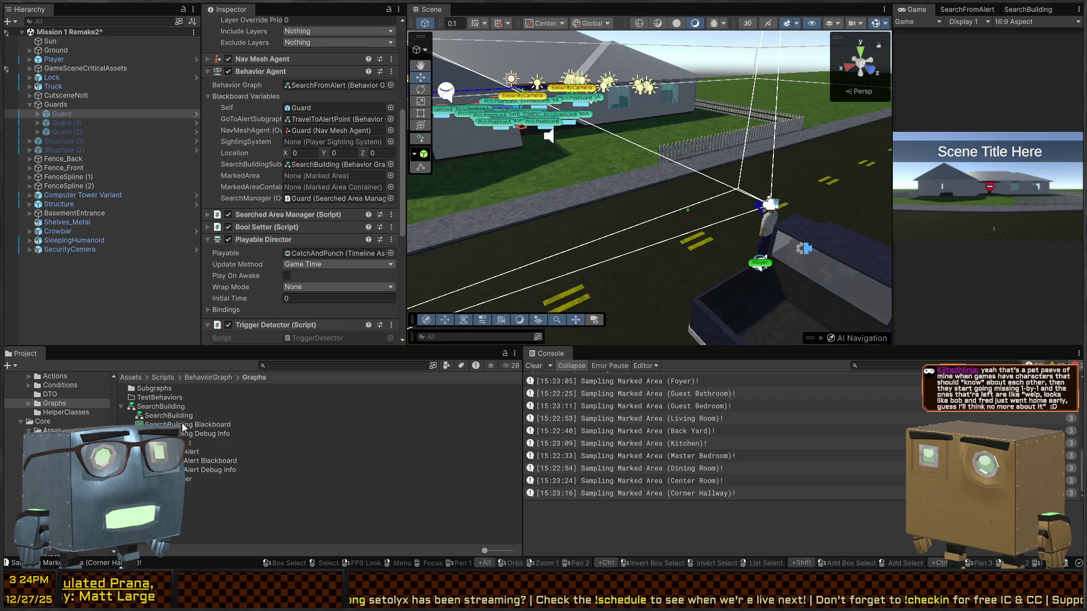
mouse_move(576, 193)
left_mouse_down()
mouse_move(771, 147)
mouse_move(793, 166)
mouse_move(593, 224)
mouse_move(475, 198)
mouse_move(476, 181)
left_mouse_up()
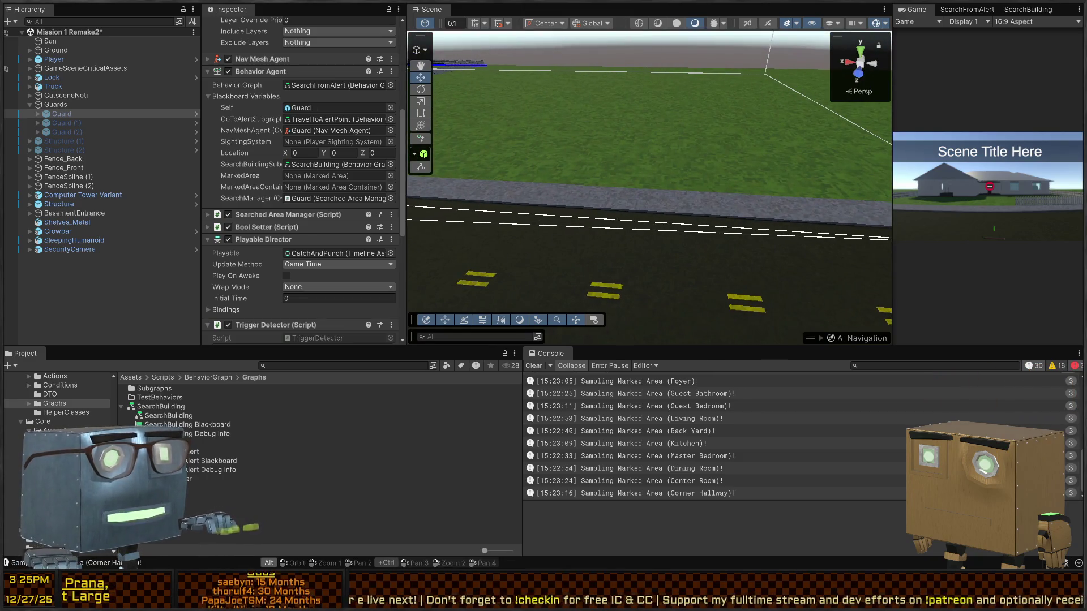
key("alt+Tab")
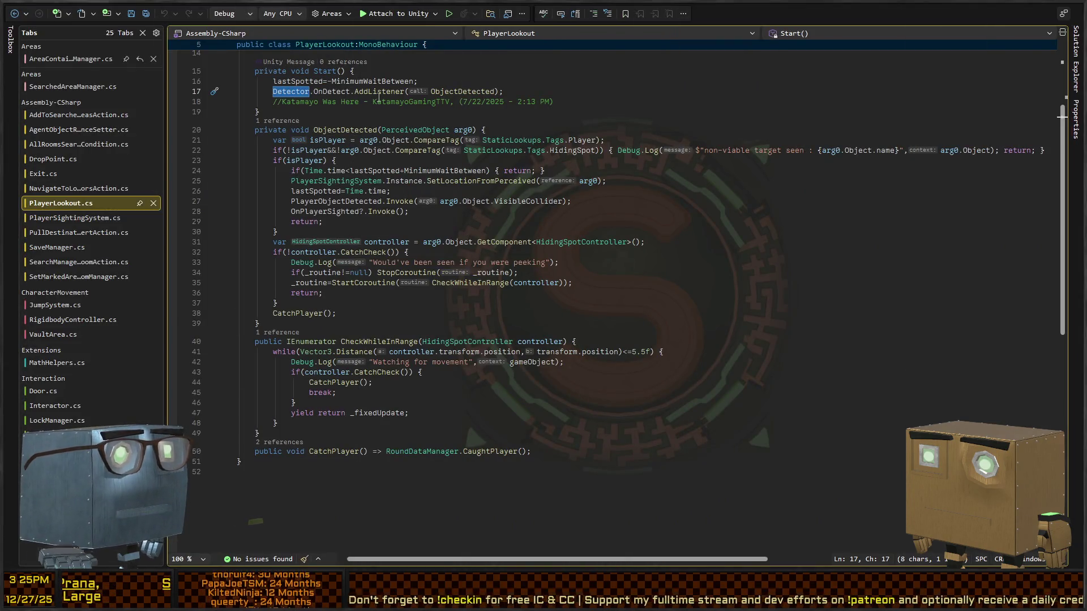
Go from PlayerLookout into the Perceiver script and find where BuildupTick raises OnAlert.
key("ctrl+Tab")
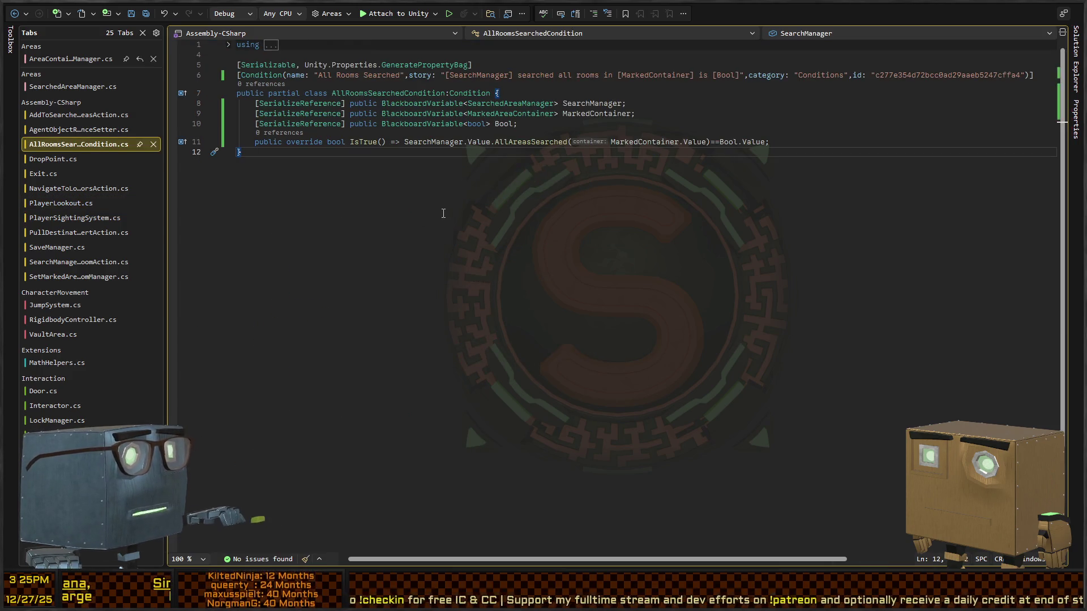
key("ctrl+Tab")
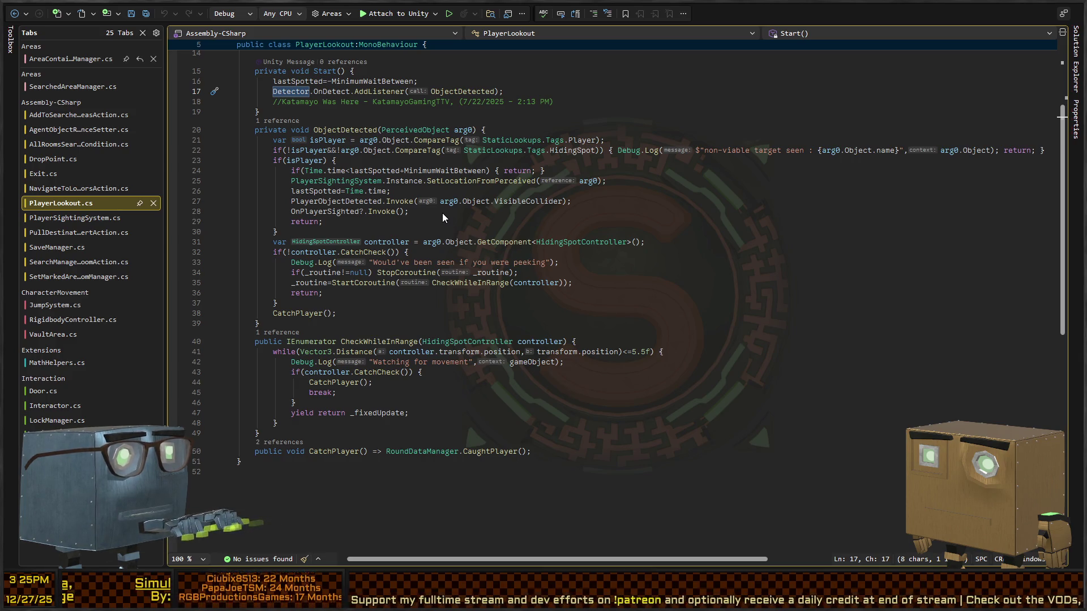
key("F12")
scroll(339, 222, "up", 9)
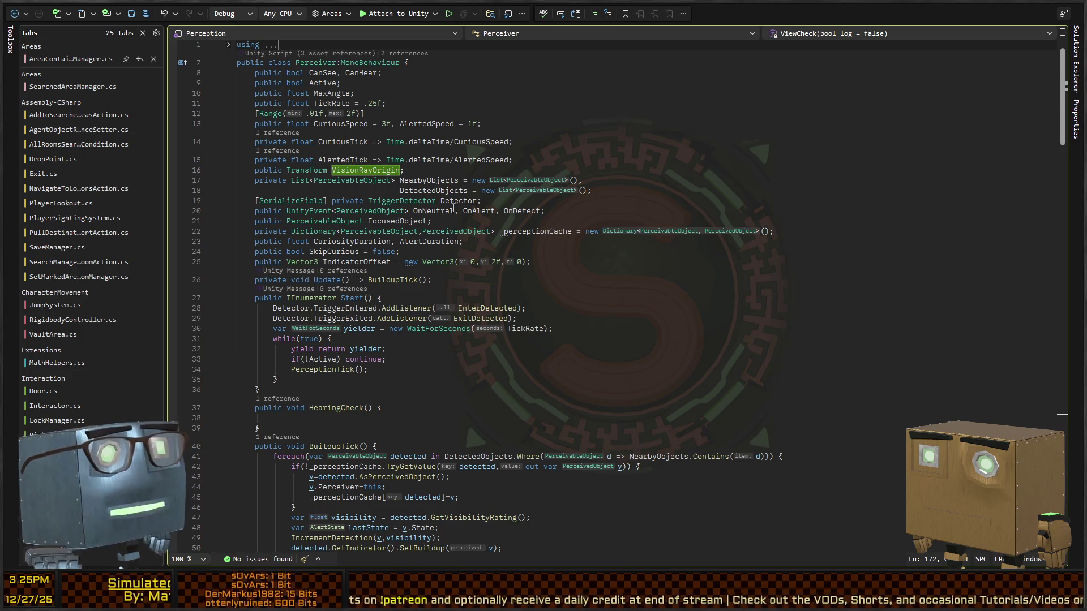
left_click(480, 214)
key("ctrl+shift+Down")
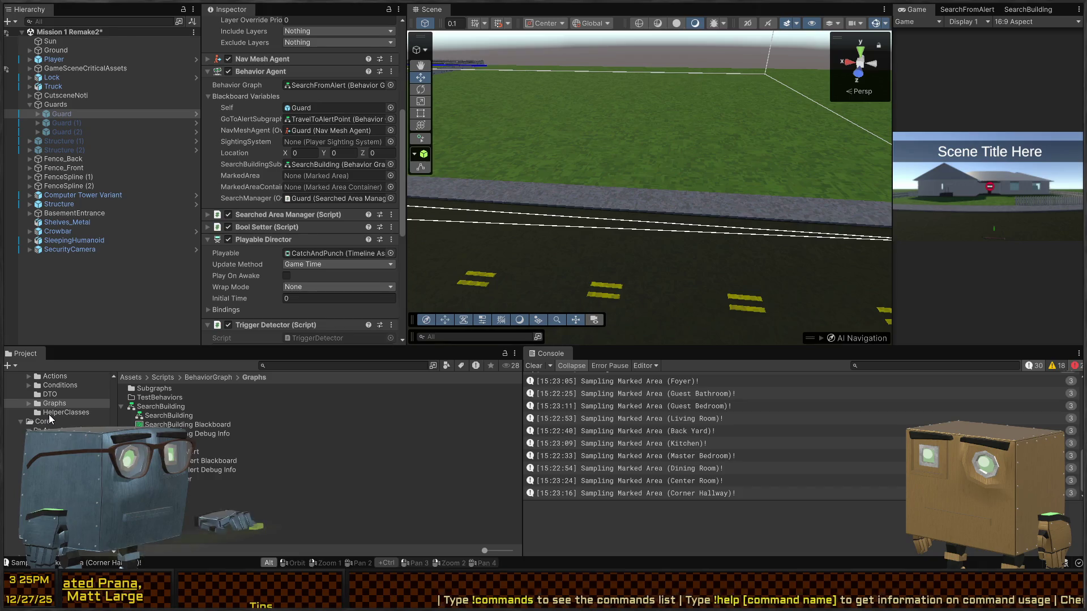
Switch from Unity back to the Perceiver script in Visual Studio.
key("alt+Tab")
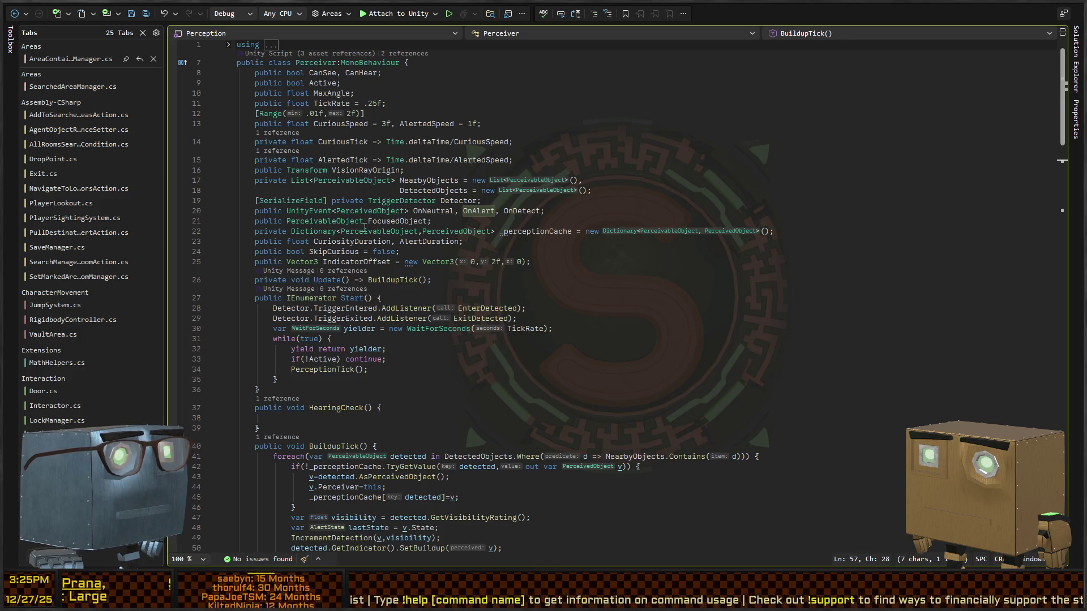
Step through each FocusedObject occurrence in Perceiver, then scroll up to IncrementDetection.
double_click(389, 221)
key("ctrl+F3")
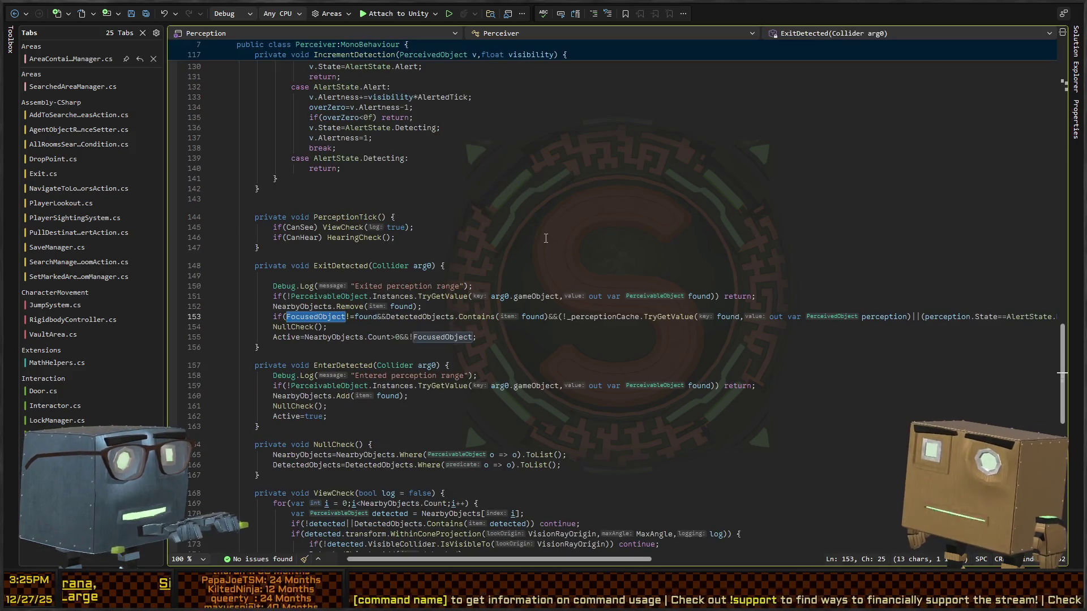
key("ctrl+F3")
key("ctrl+F3")
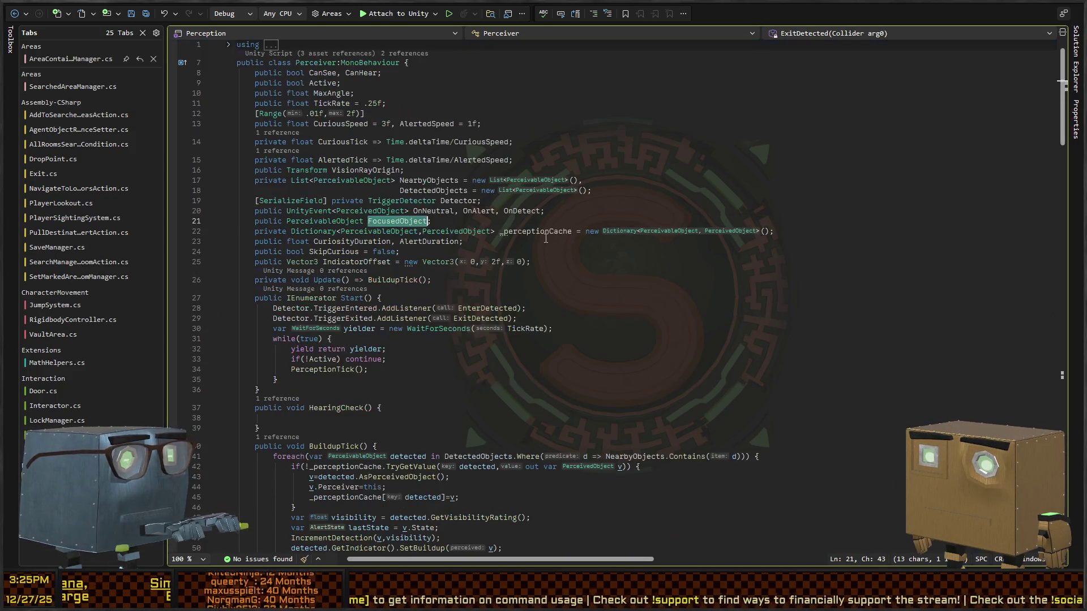
key("ctrl+F3")
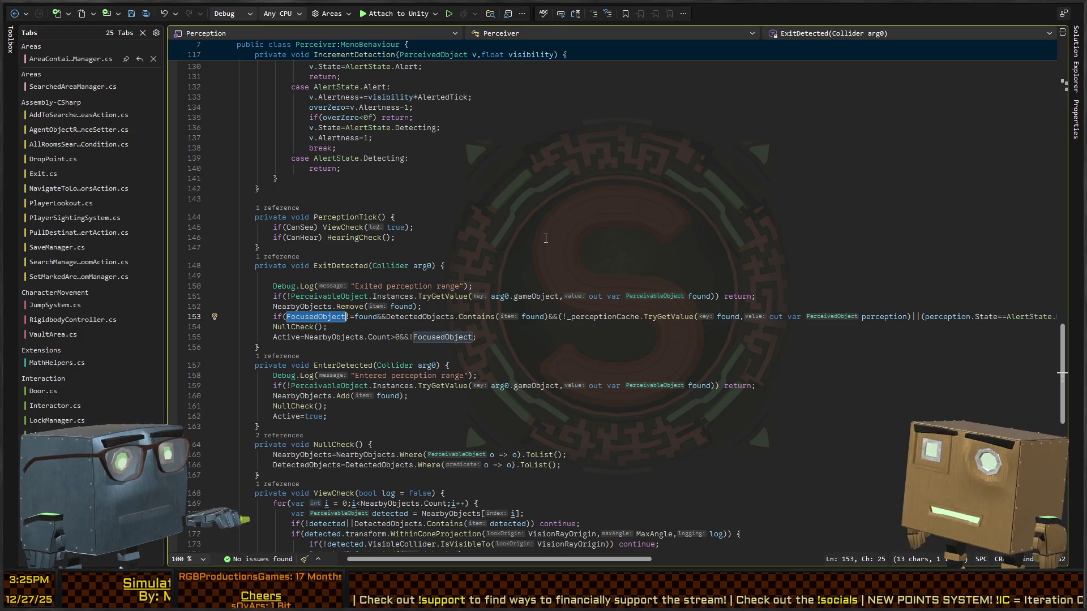
scroll(398, 305, "up", 10)
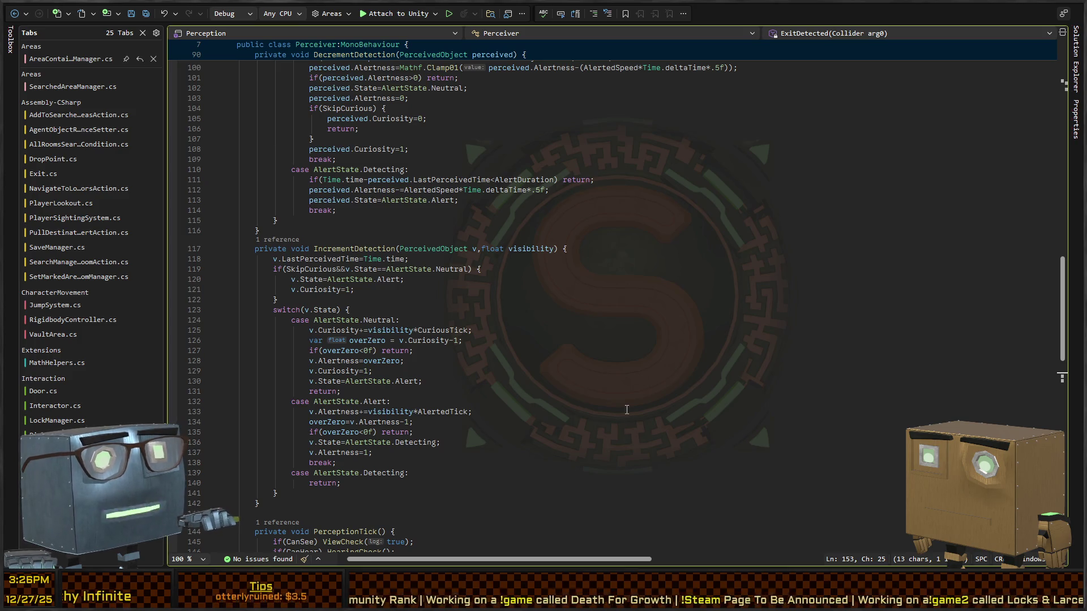
Scroll up to BuildupTick and box its removal loop, lines 65–88, with the annotation tool.
scroll(472, 275, "up", 4)
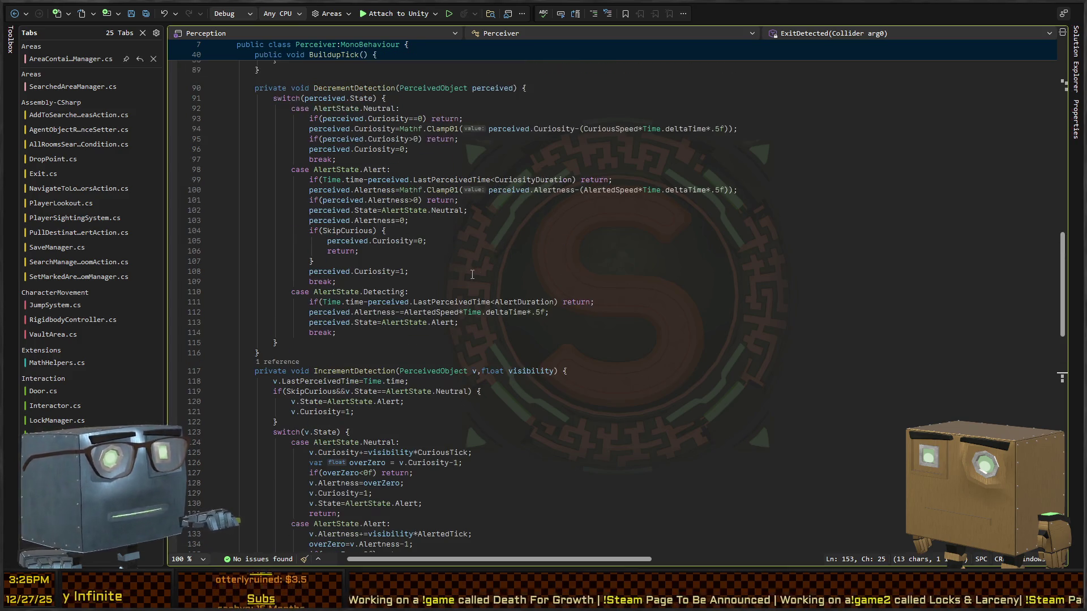
scroll(453, 245, "up", 8)
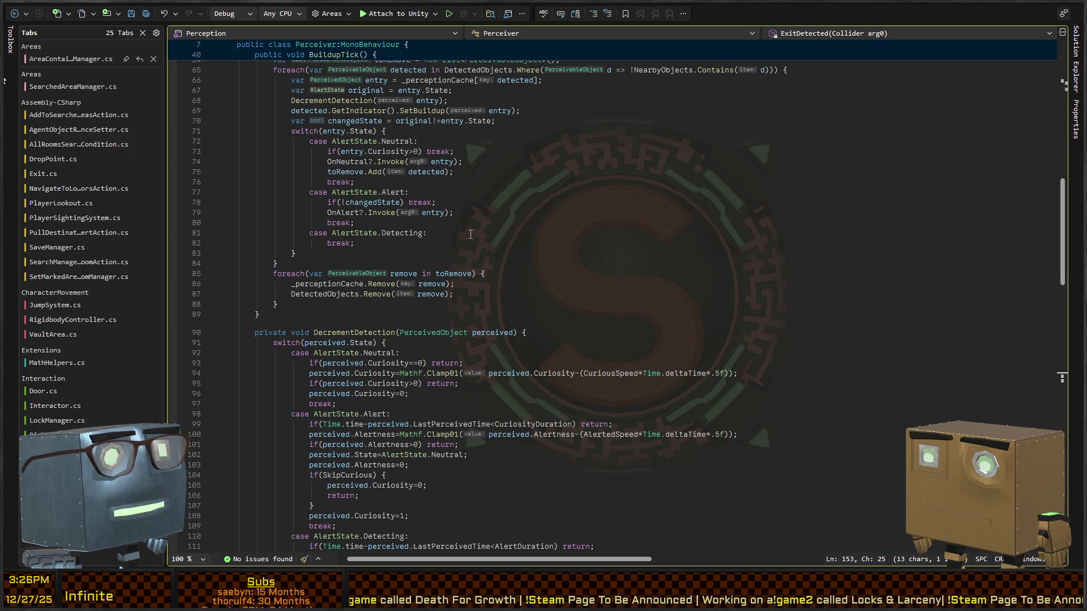
scroll(479, 238, "up", 2)
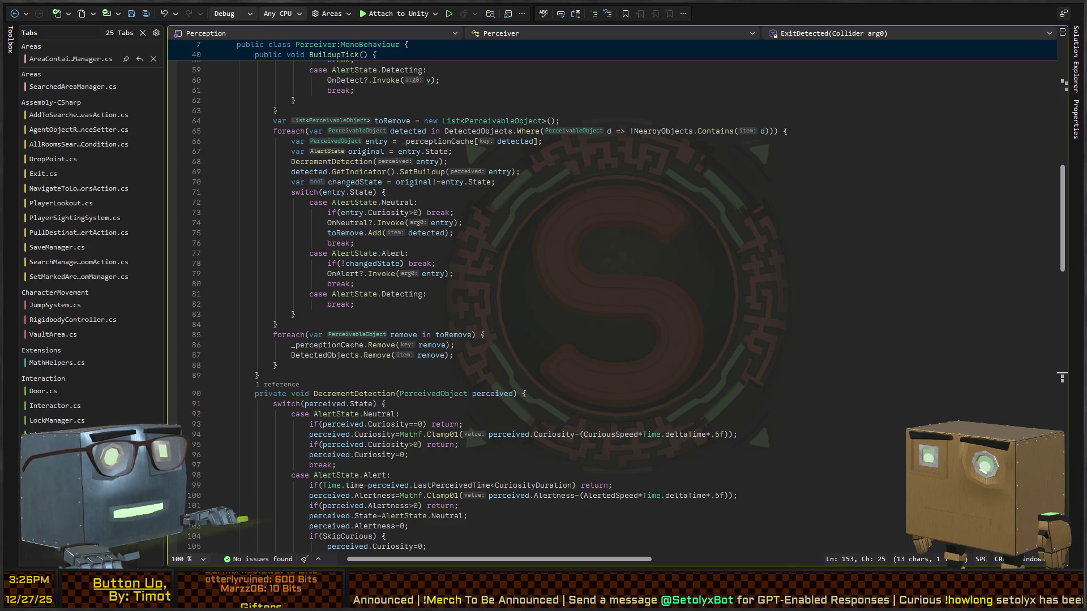
mouse_move(431, 157)
left_mouse_down()
mouse_move(702, 216)
mouse_move(415, 361)
mouse_move(433, 164)
left_mouse_up()
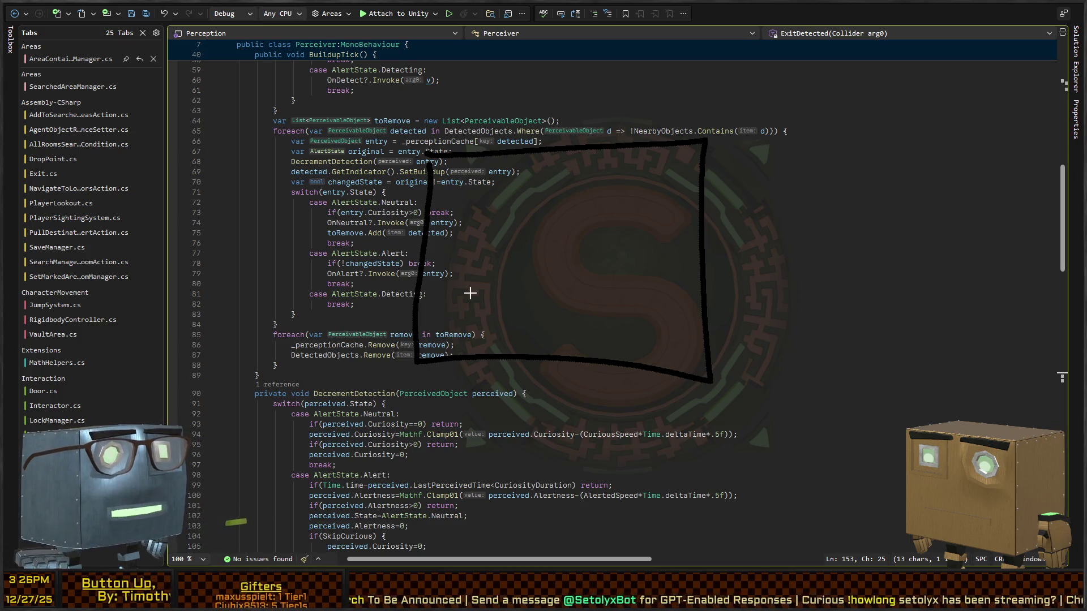
left_click(785, 318)
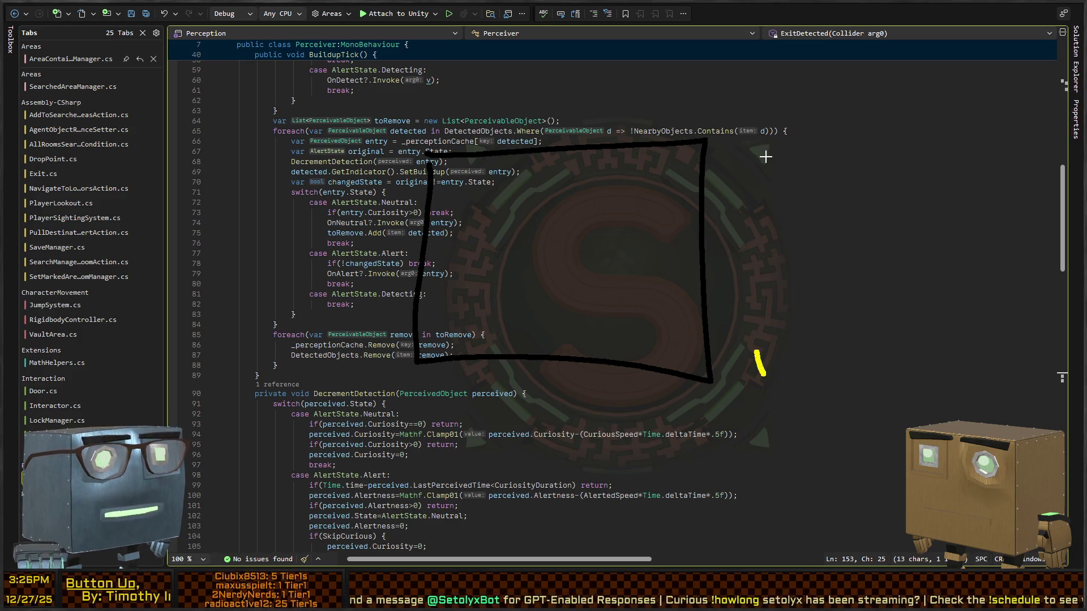